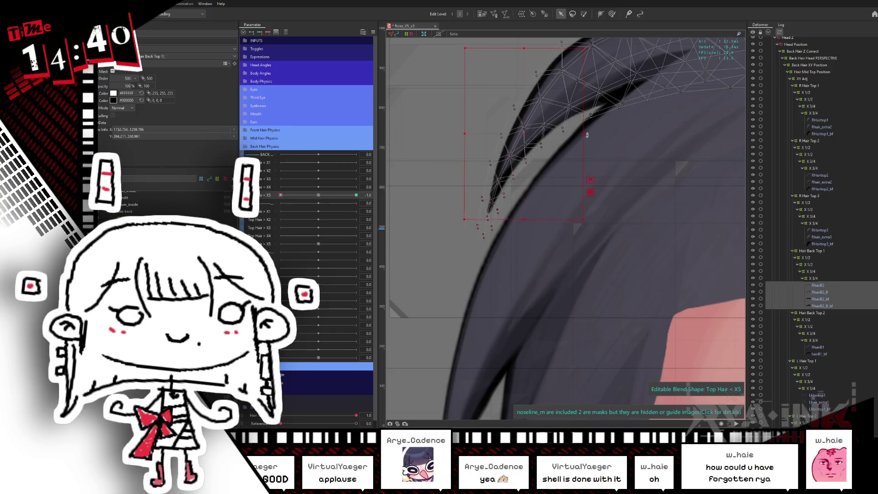
Step: Rotate the right hair tip counter-clockwise, then brush-select its vertices for transforming
left_click_drag(586, 134, 533, 173)
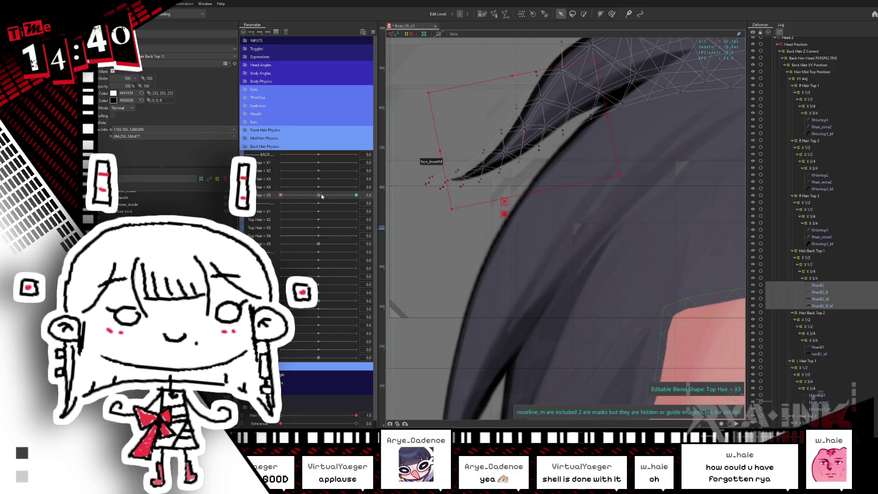
left_click(554, 49)
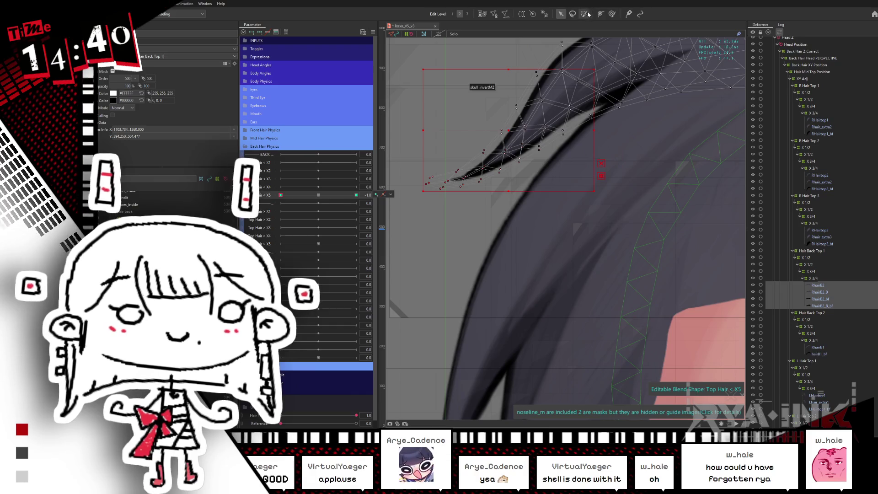
left_click(584, 14)
scroll(563, 172, "up", 2)
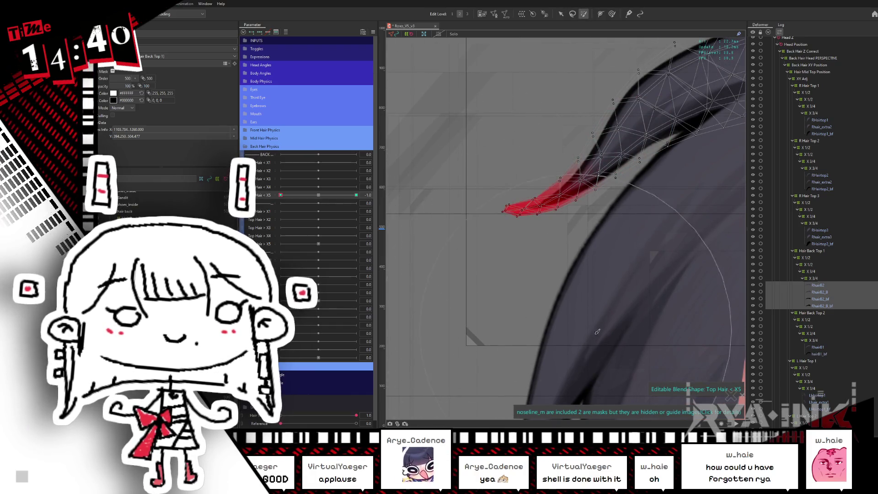
left_click(297, 195)
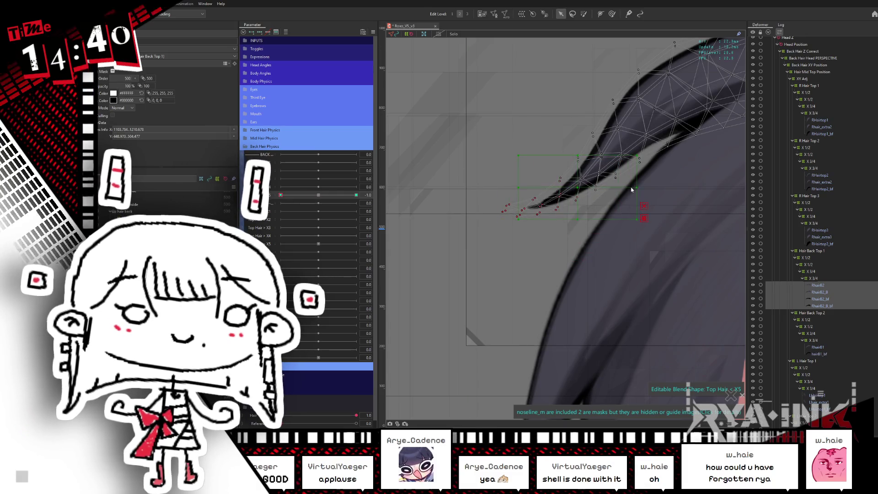
Step: Swing the hair tip downward into a curl and check the shape with the mesh hidden
left_click_drag(640, 187, 631, 201)
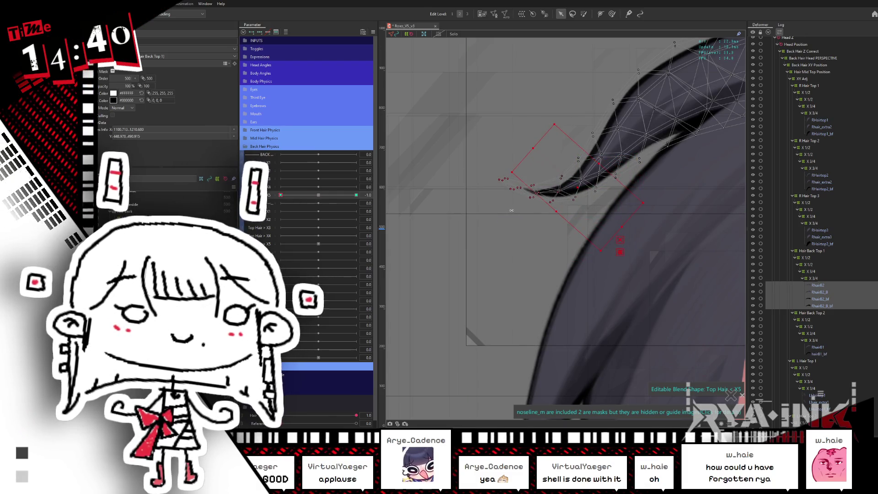
left_click_drag(512, 209, 591, 232)
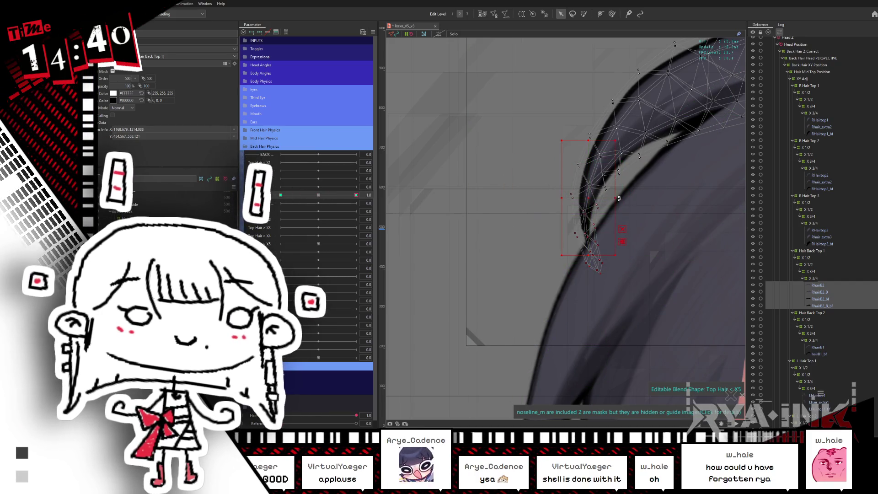
mouse_move(621, 164)
left_mouse_down()
mouse_move(629, 183)
mouse_move(629, 170)
left_mouse_up()
key("ctrl+h")
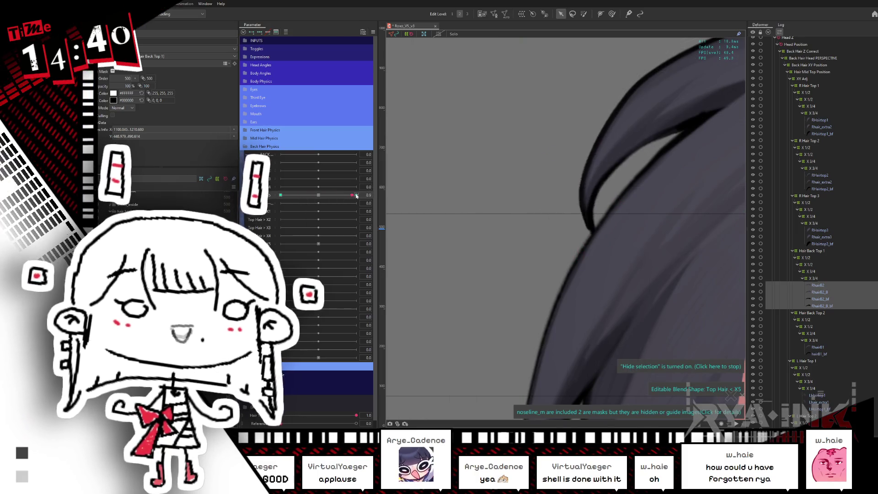
Step: Brush the hair-tip curl smoother and thicker, then scrub Top Hair X5 to preview the motion
left_click(613, 13)
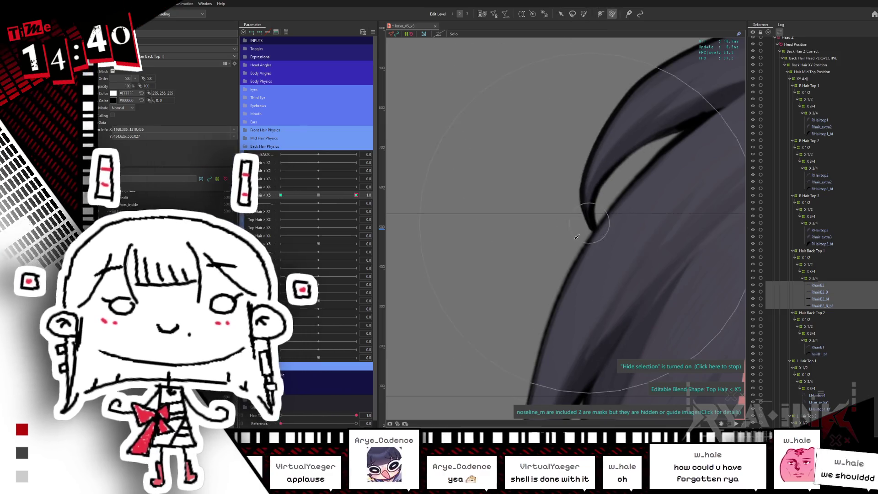
mouse_move(587, 231)
left_mouse_down()
mouse_move(517, 215)
mouse_move(588, 215)
mouse_move(481, 221)
left_mouse_up()
left_click(356, 195)
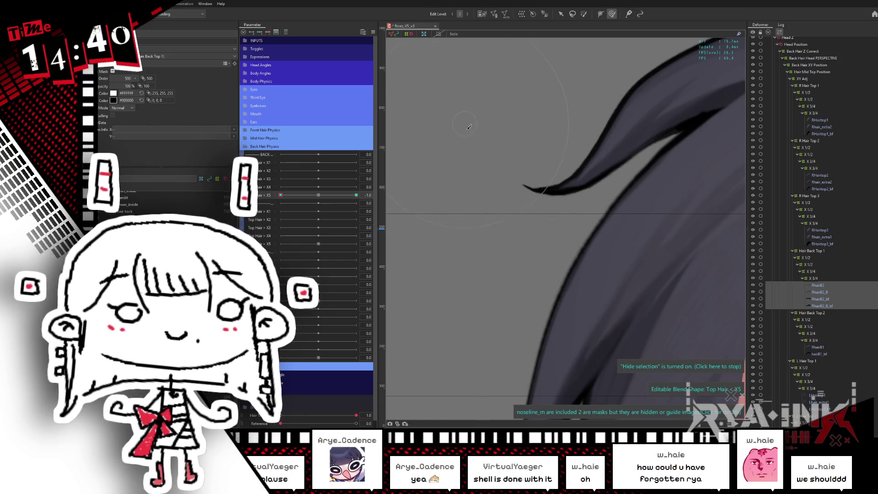
left_click_drag(324, 198, 353, 203)
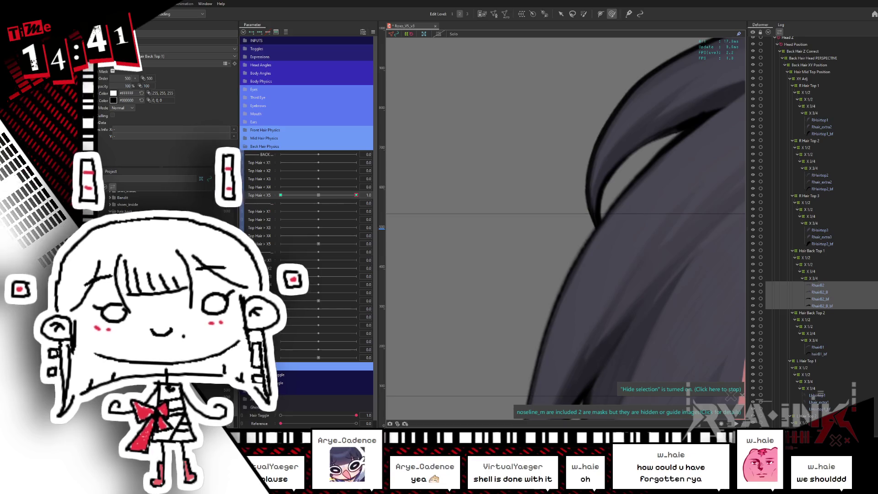
Step: Reset Top Hair X5, select the next hair strand and set X5 to its minimum
left_click(318, 196)
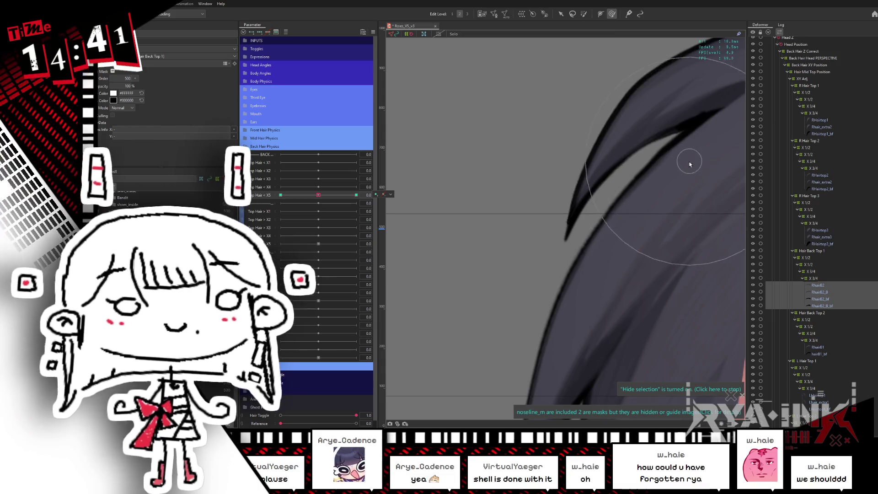
scroll(686, 165, "down", 3)
scroll(565, 170, "down", 2)
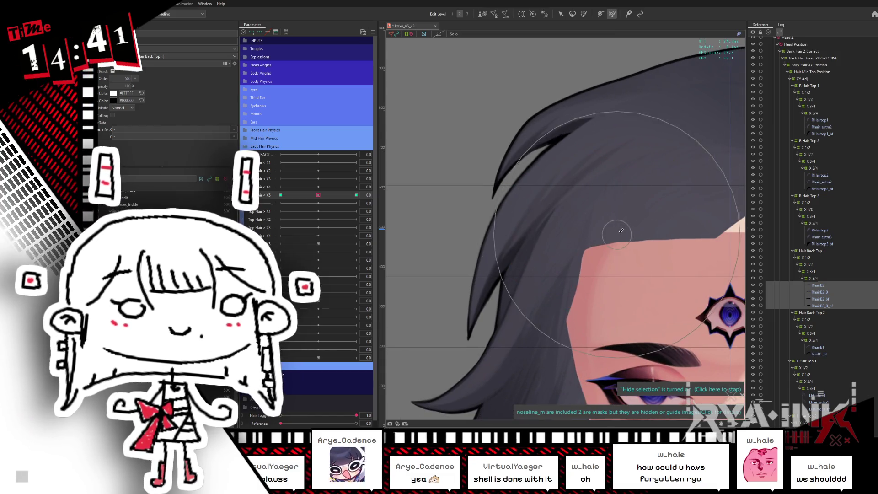
scroll(652, 212, "down", 1)
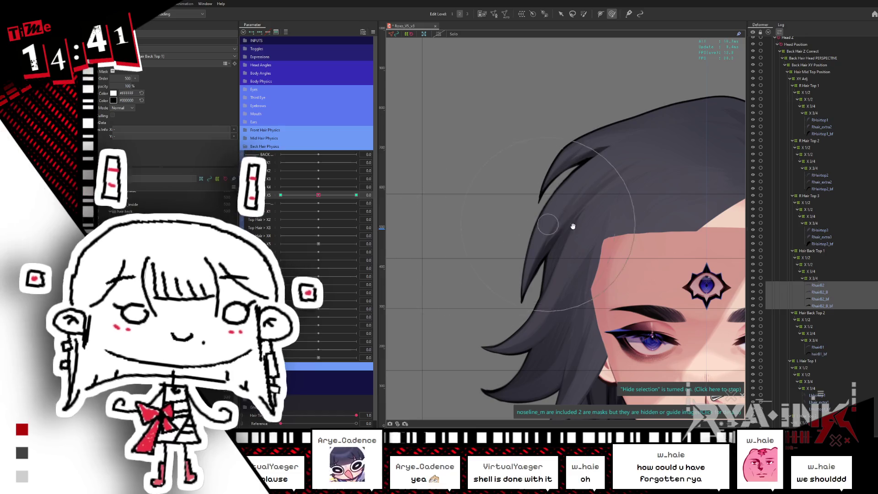
left_click(826, 349)
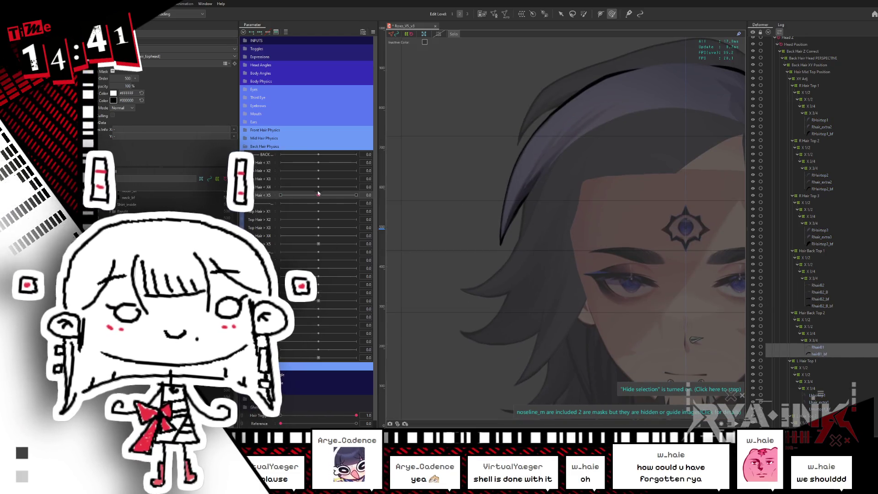
left_click_drag(317, 194, 271, 190)
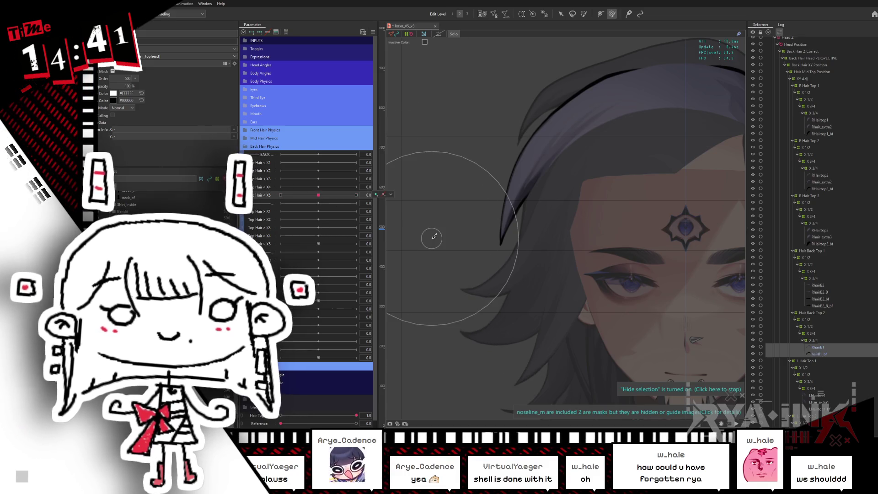
scroll(502, 252, "up", 3)
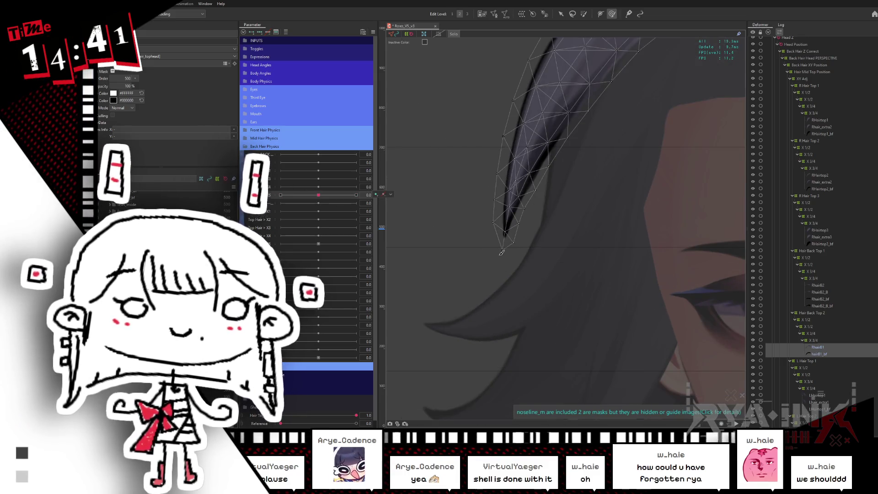
Step: Select the second strand's tip vertices and swing them rightward at the maximum X5 keyform, then brush the shape
left_click(584, 12)
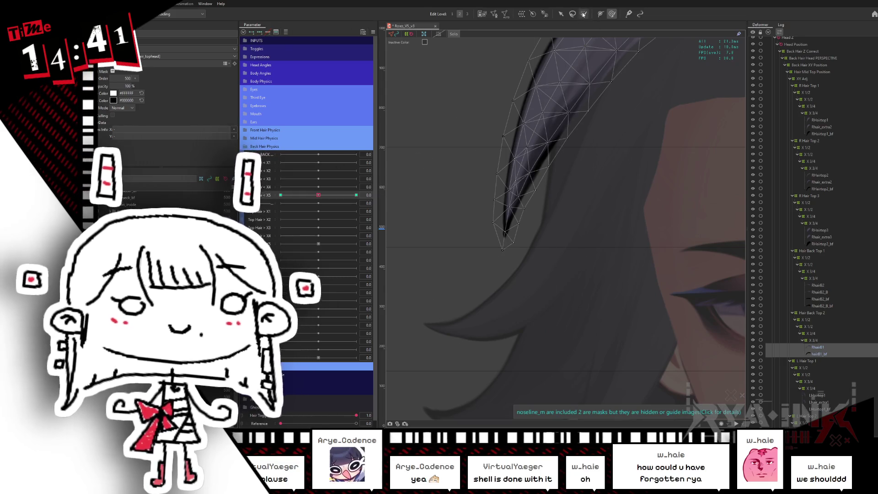
left_click_drag(515, 227, 491, 204)
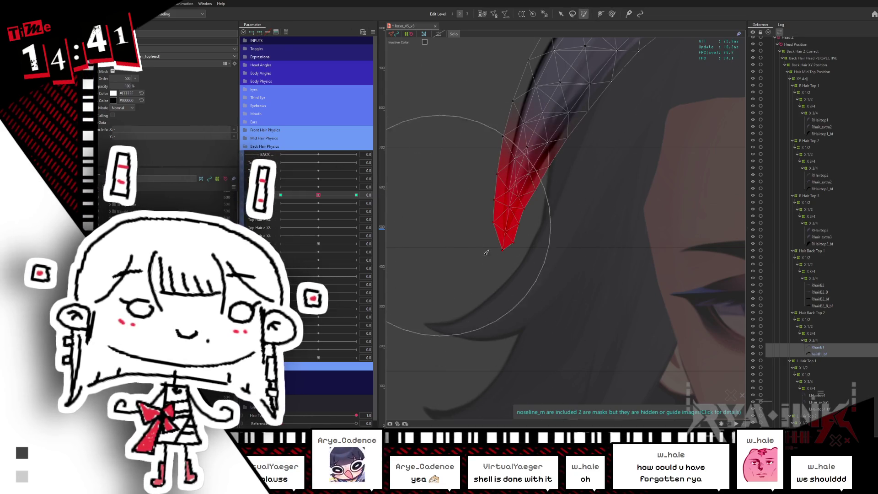
left_click(561, 13)
left_click(356, 194)
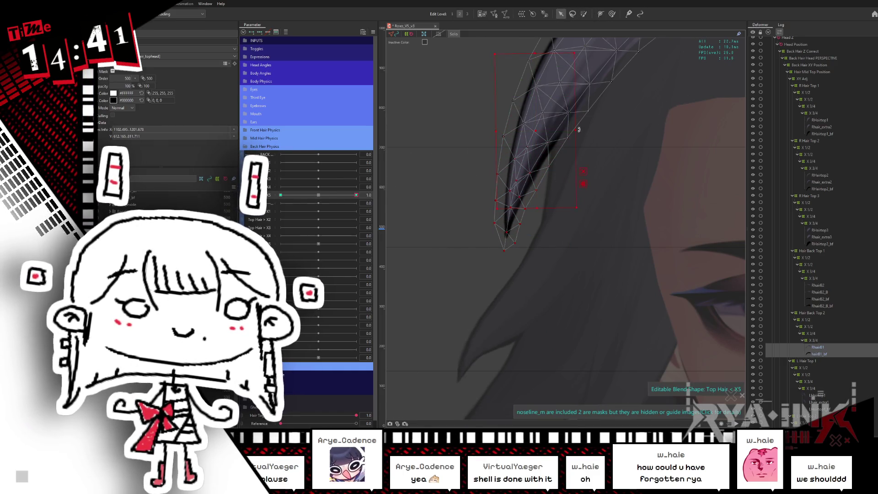
left_click_drag(579, 130, 579, 122)
left_click(583, 14)
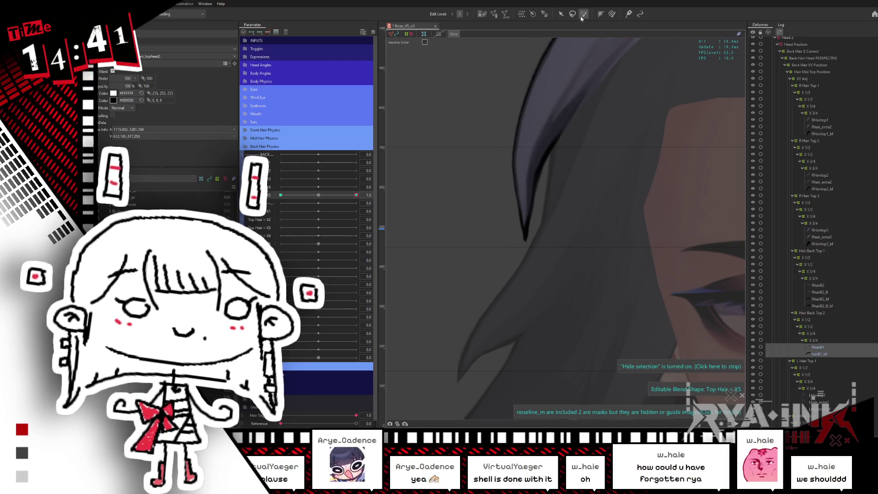
left_click_drag(529, 176, 626, 112)
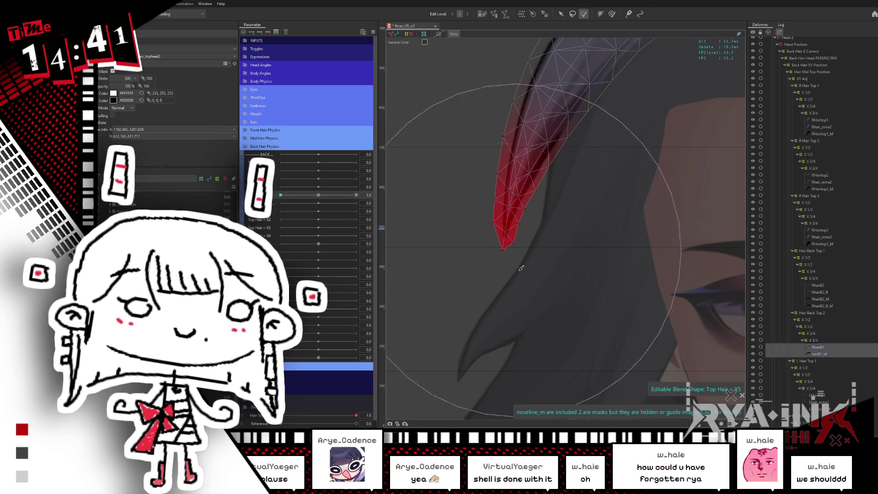
Step: Re-rotate the hair tip, undo the overshoot, and reshape it down-right instead
left_click(562, 14)
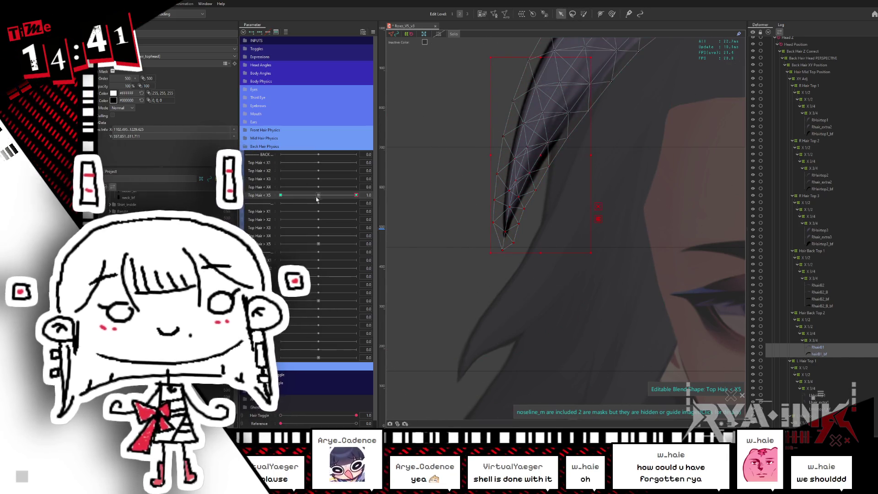
left_click(531, 147)
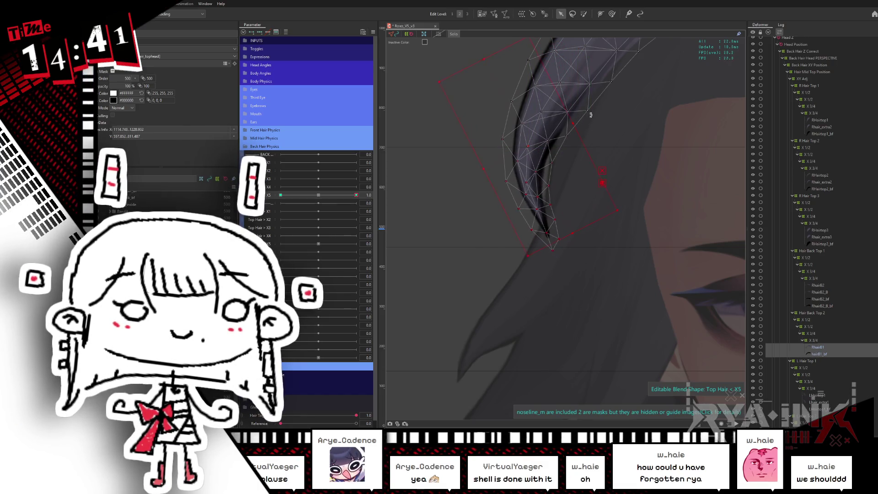
left_click_drag(583, 145, 578, 122)
key("ctrl+z")
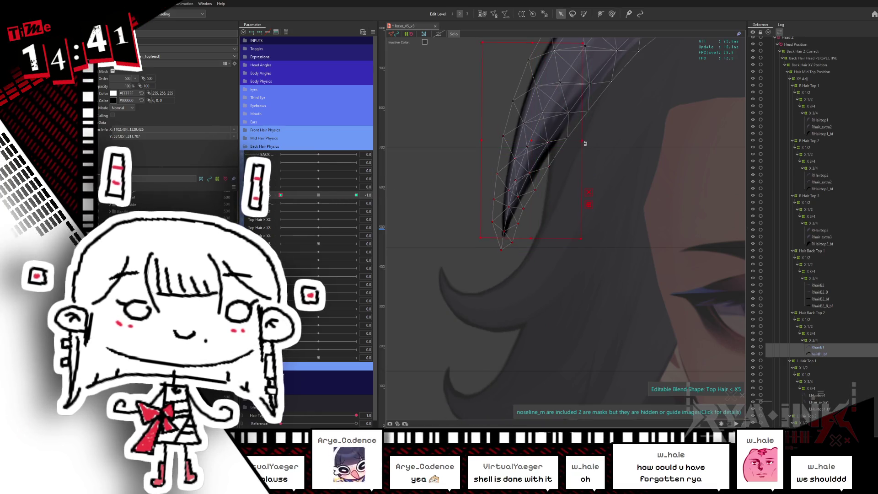
left_click_drag(585, 143, 550, 65)
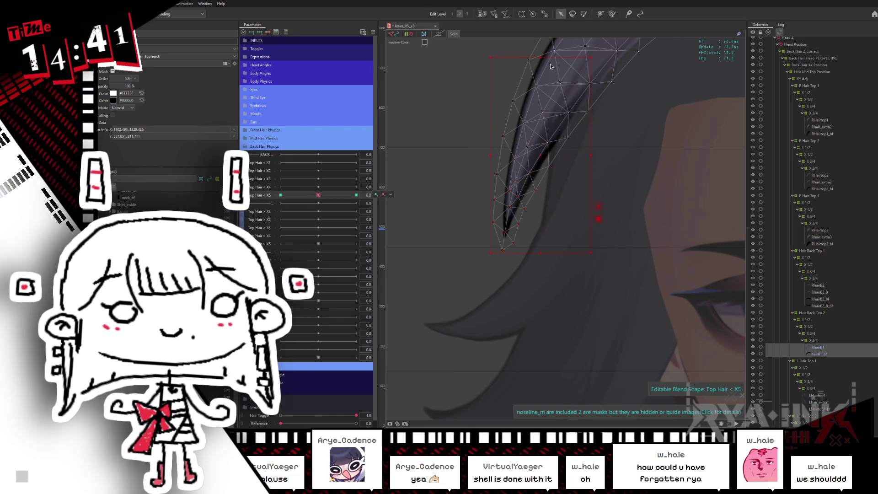
Step: Select the lower tip vertices and nudge them down-right at the maximum X5 keyform
left_click(583, 13)
left_click_drag(507, 233, 538, 147)
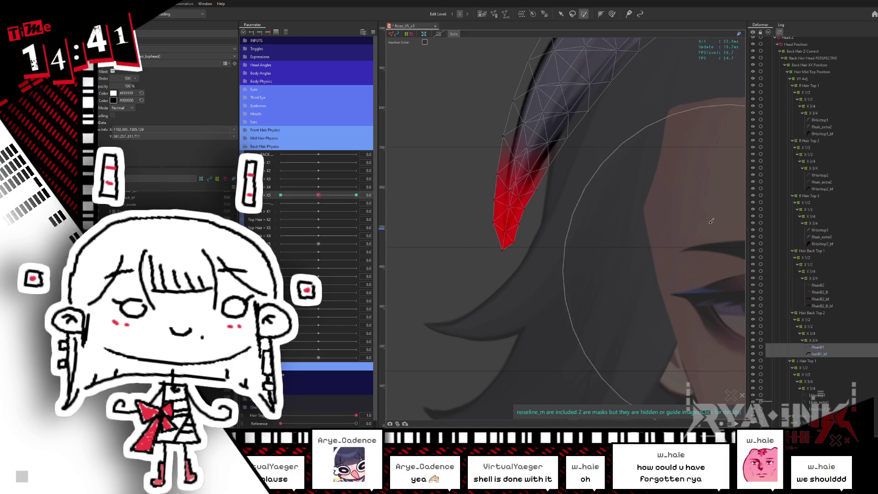
left_click(356, 195)
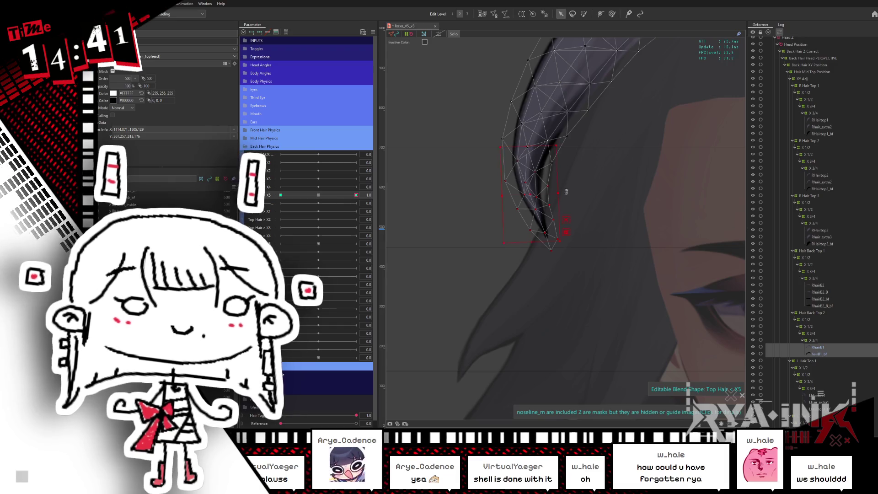
left_click_drag(566, 192, 574, 202)
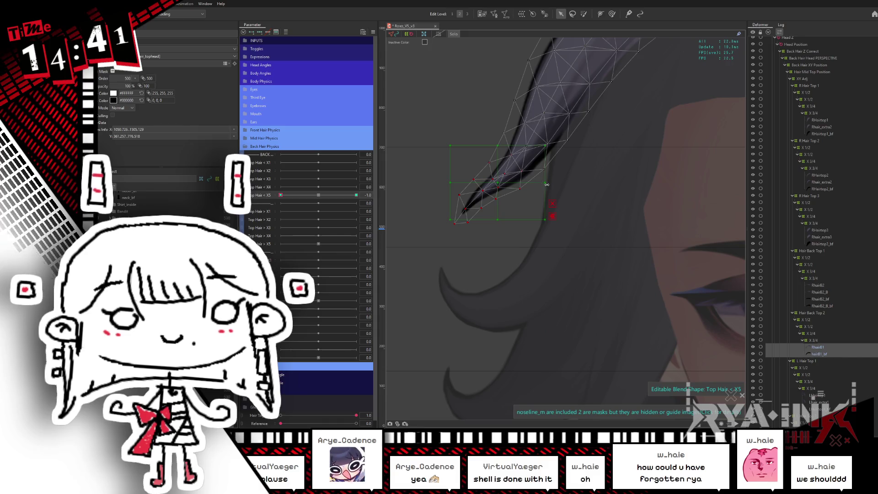
Step: Select the left hair tip, set Top Hair X5 to its minimum and curl the tip down into a new shape
left_click(583, 13)
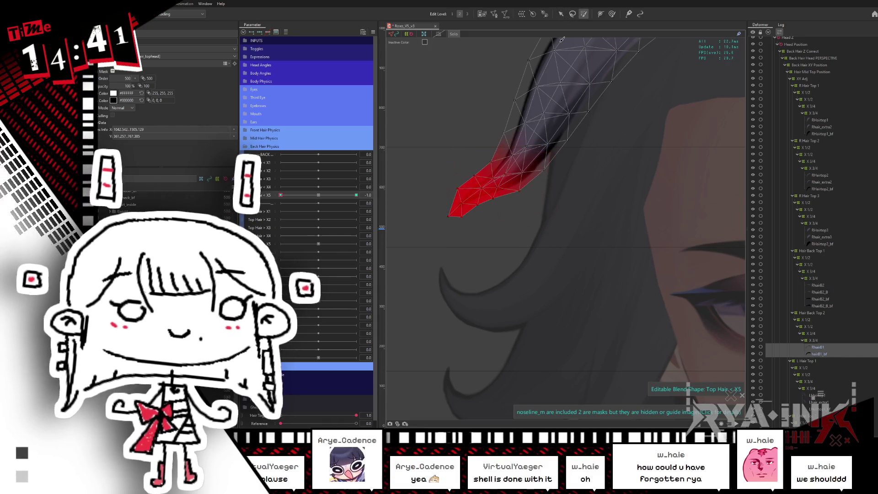
left_click_drag(385, 198, 449, 173)
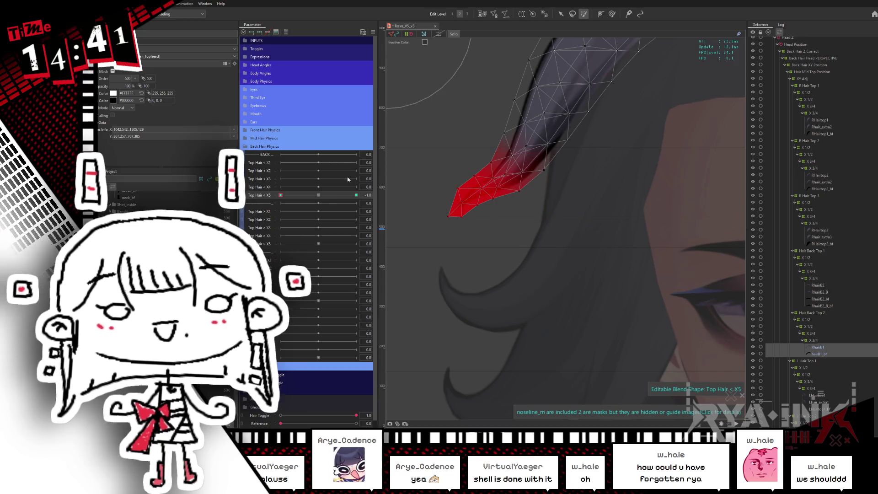
left_click(319, 194)
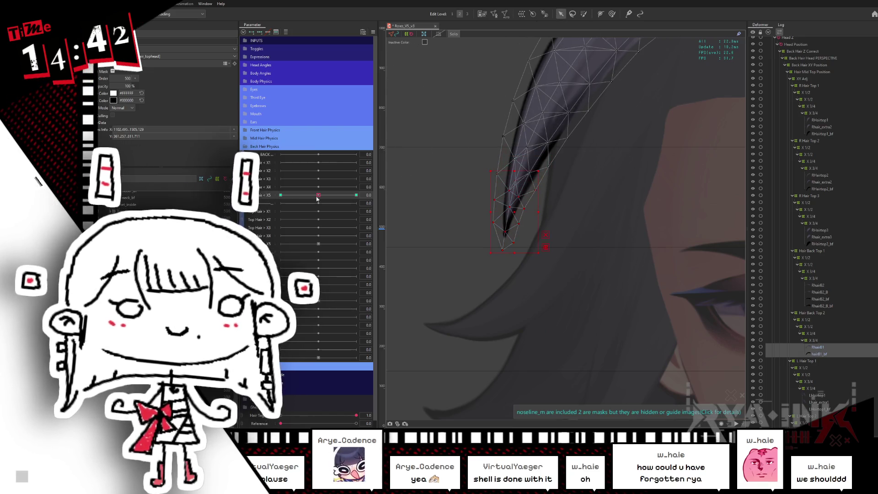
left_click_drag(317, 199, 280, 196)
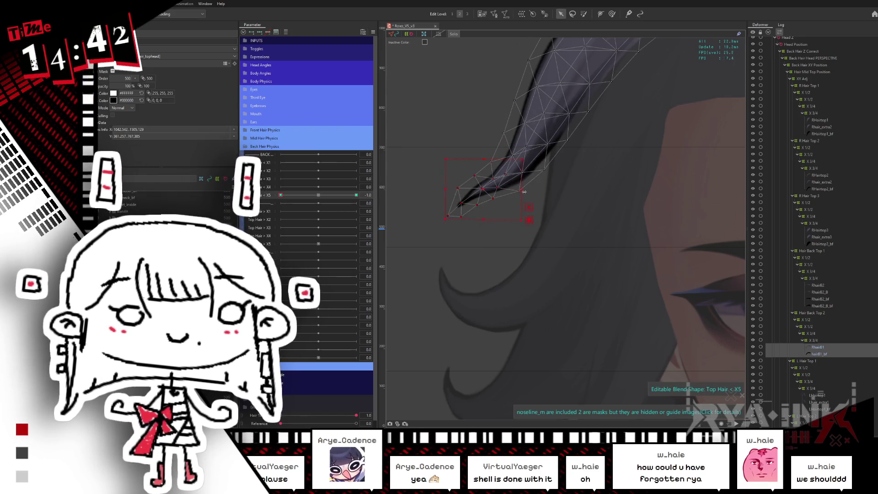
left_click_drag(501, 180, 481, 190)
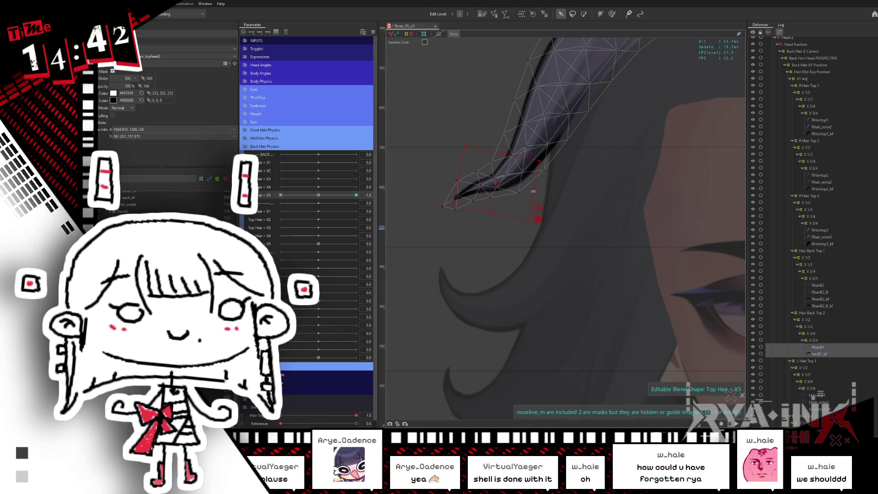
left_click_drag(495, 183, 542, 215)
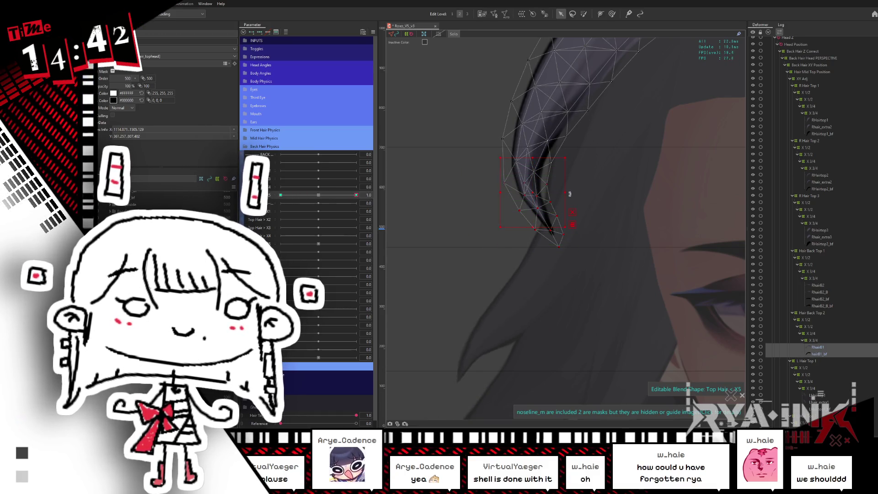
Step: Rotate the painted tip vertices upward and check the sweep with the mesh hidden
key("b")
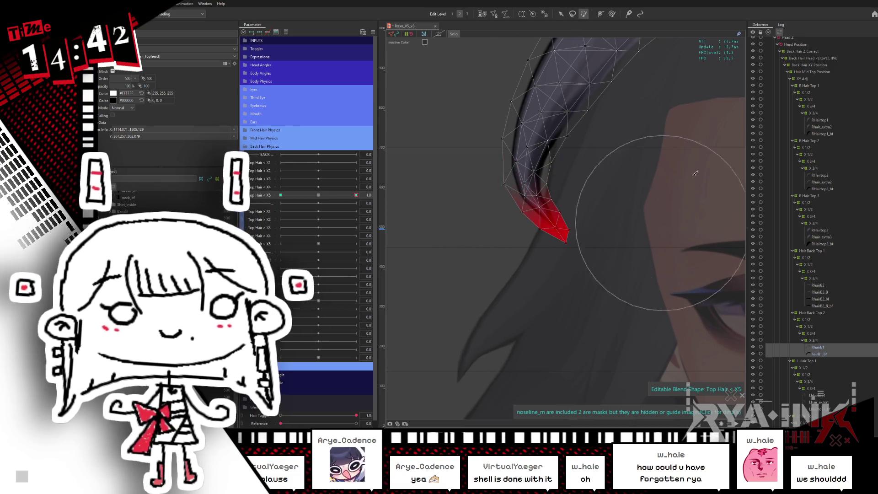
left_click(560, 13)
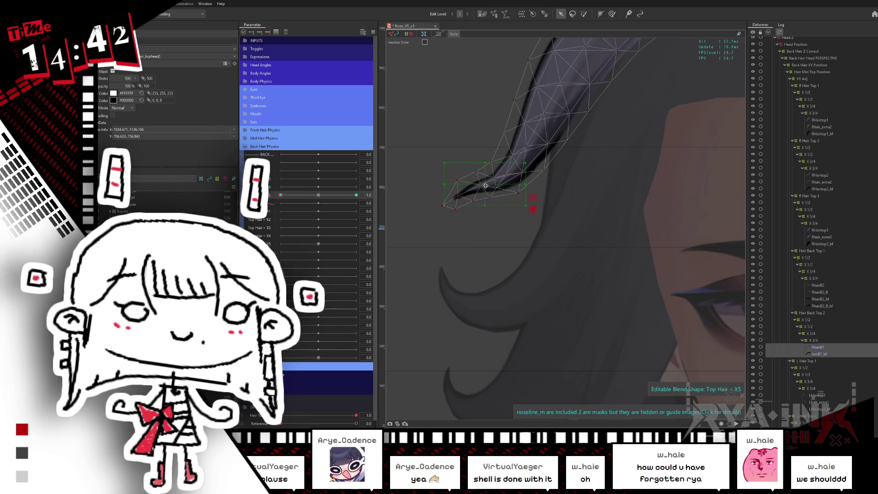
mouse_move(515, 196)
left_mouse_down()
mouse_move(533, 181)
mouse_move(562, 204)
left_mouse_up()
left_click(611, 13)
key("ctrl+h")
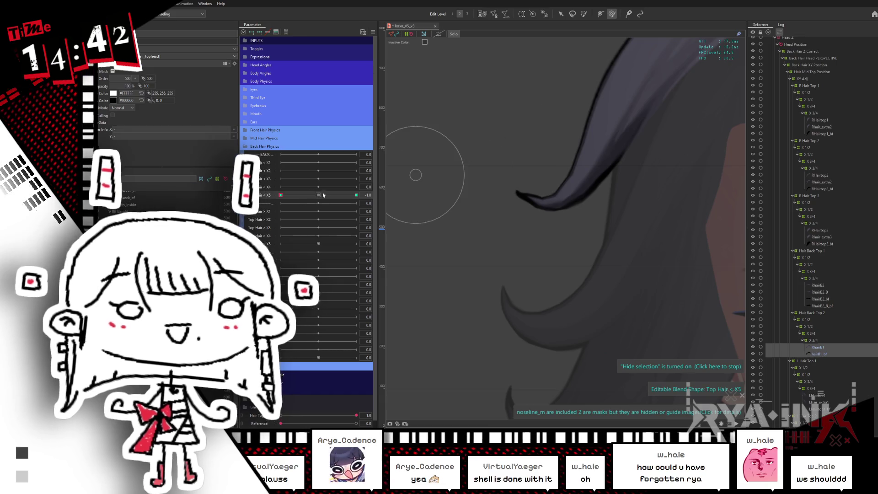
Step: Sweep Top Hair X5 across its range and frame the whole face to judge the blended hair tips
left_click(285, 197)
left_click_drag(286, 201, 356, 195)
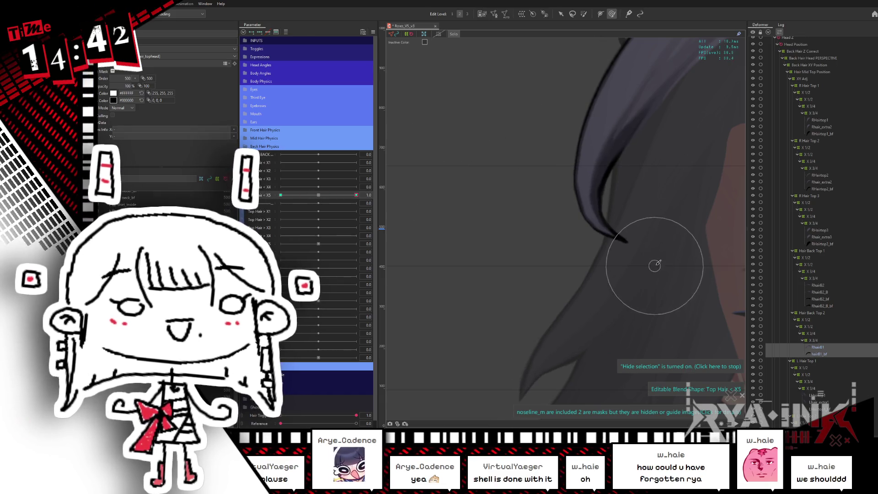
left_click_drag(675, 231, 668, 229)
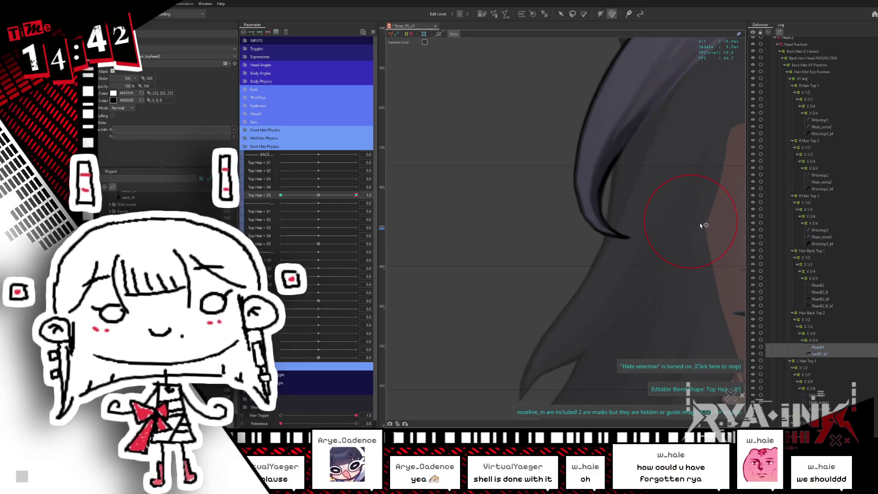
scroll(480, 248, "down", 5)
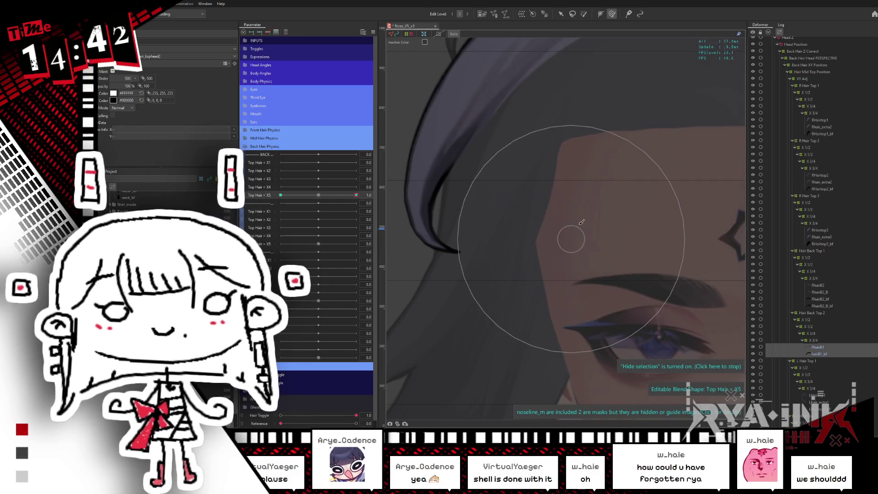
scroll(582, 219, "down", 2)
left_click_drag(596, 207, 464, 221)
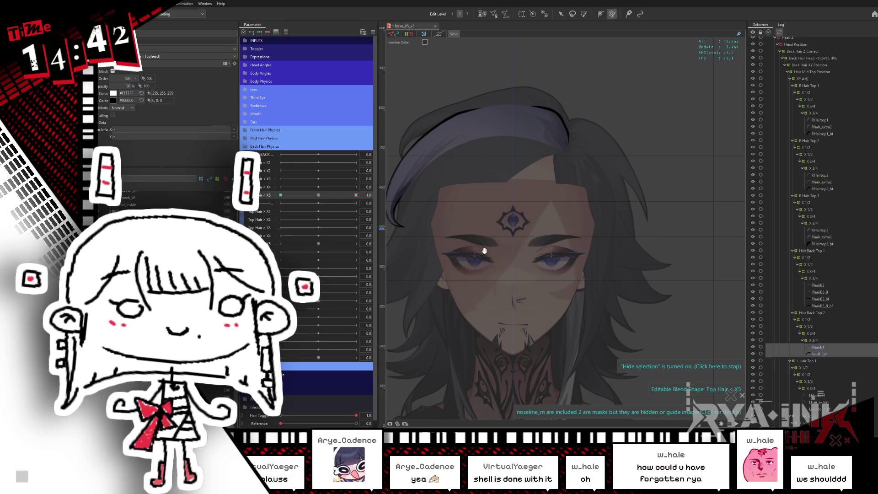
left_click_drag(484, 250, 545, 198)
left_click_drag(353, 195, 319, 197)
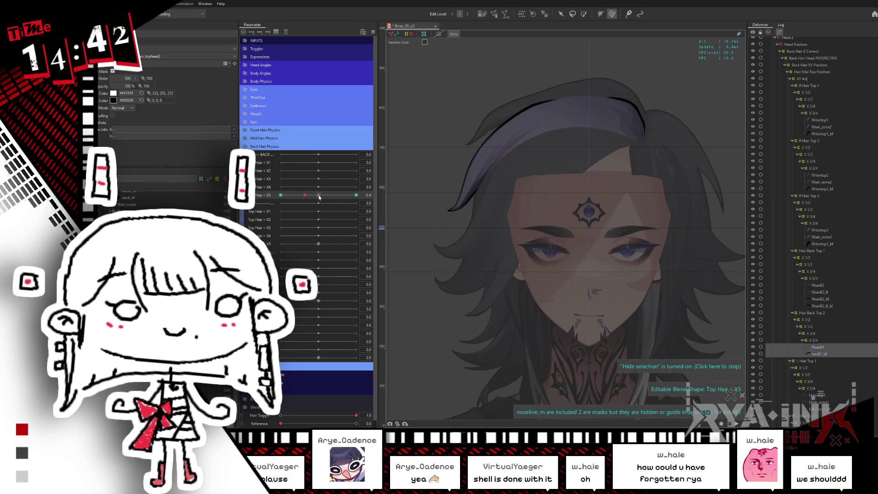
Step: Set Top Hair X5 to 1.0, then jump to the Top Hair < X5 minimum keyform
left_click(355, 195)
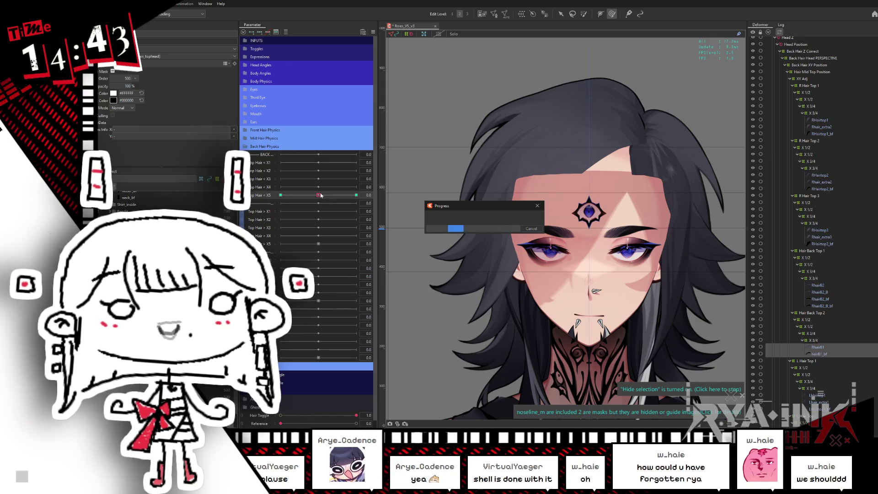
left_click(279, 196)
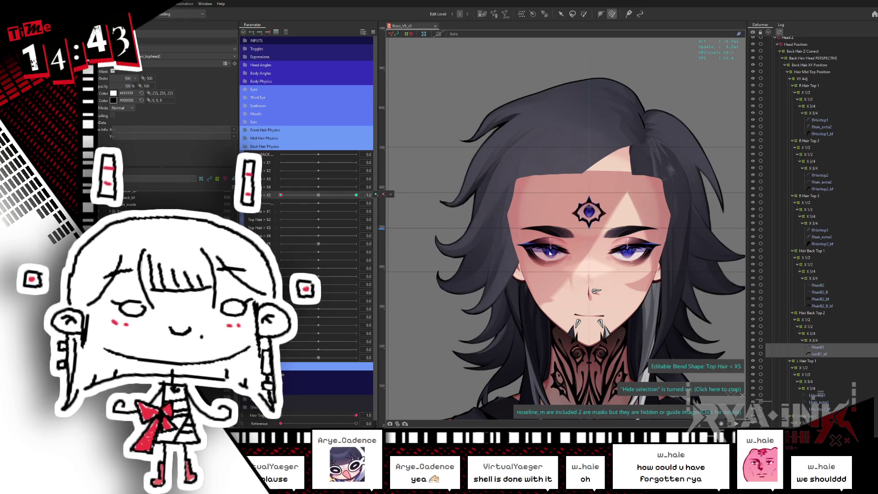
scroll(549, 253, "up", 5)
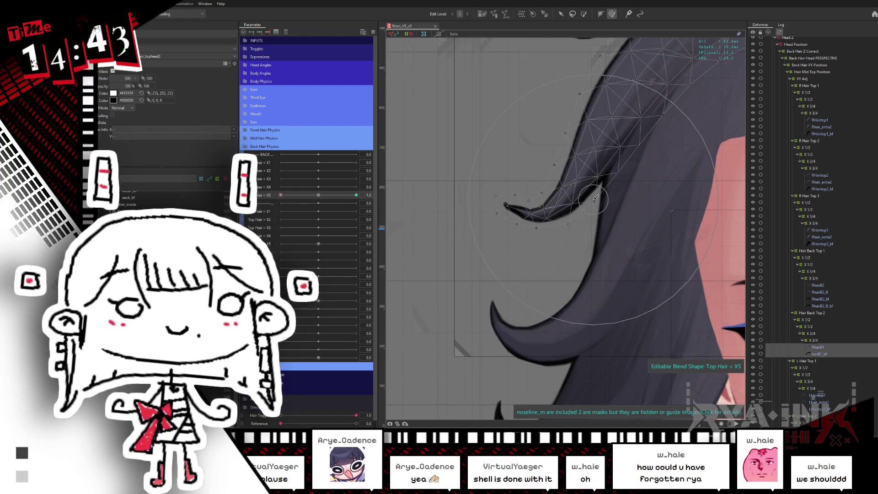
Step: Toggle the mesh overlay while reselecting the left strand, then scrub the parameter to watch its tip
key("ctrl+h")
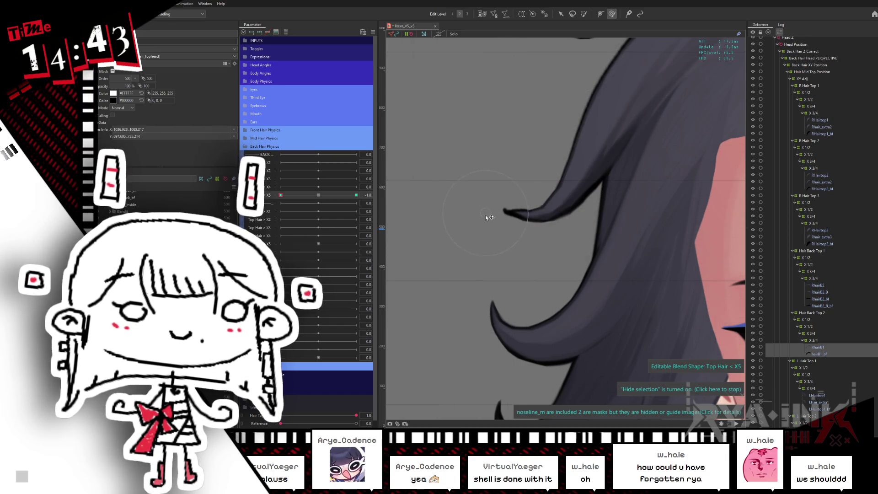
left_click(488, 217)
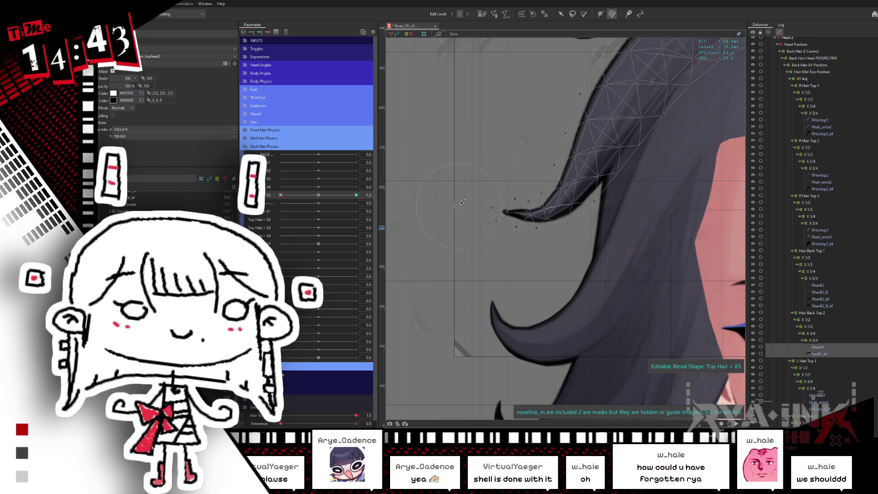
key("ctrl+h")
left_click(542, 214)
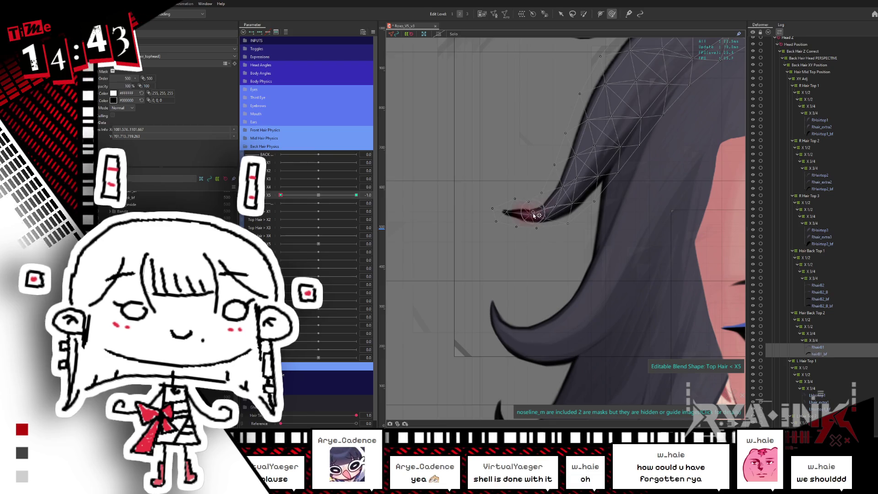
key("ctrl+h")
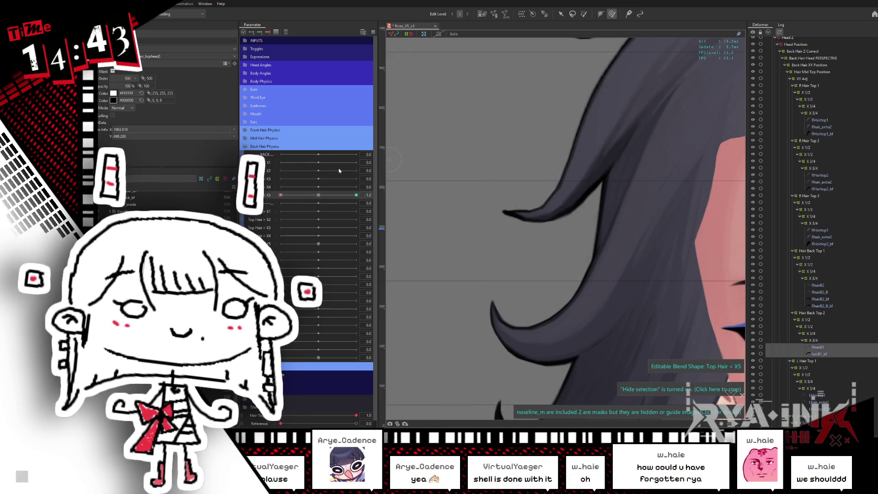
mouse_move(338, 170)
left_mouse_down()
mouse_move(320, 185)
mouse_move(544, 296)
left_mouse_up()
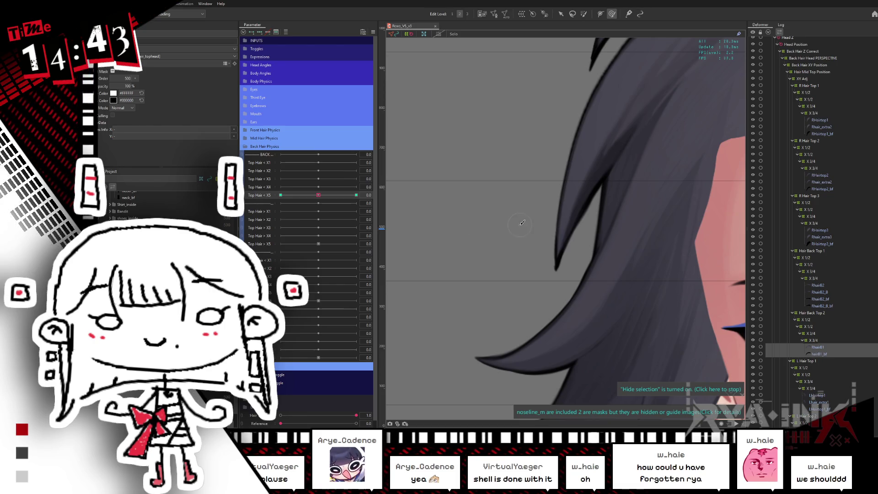
scroll(521, 222, "down", 5)
scroll(571, 257, "up", 1)
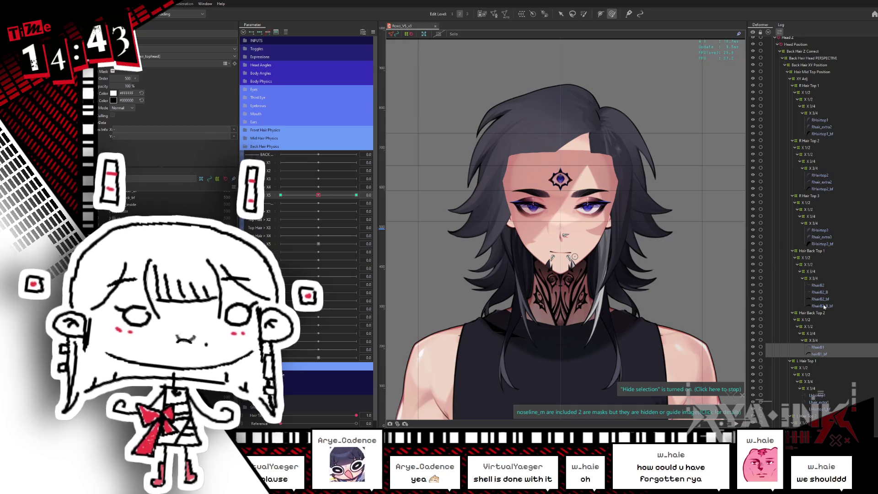
Step: Collapse the R Hair Top and Hair Back Top groups in the Deformer palette
left_click(794, 252)
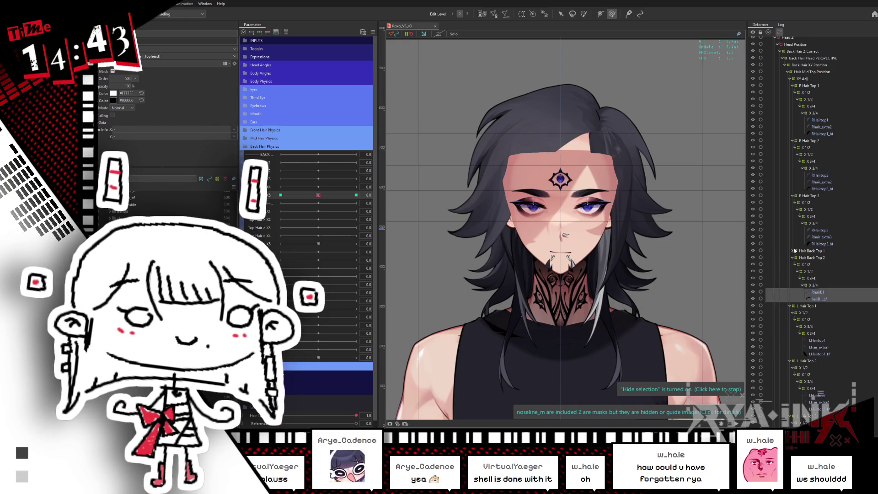
left_click(792, 196)
left_click(791, 142)
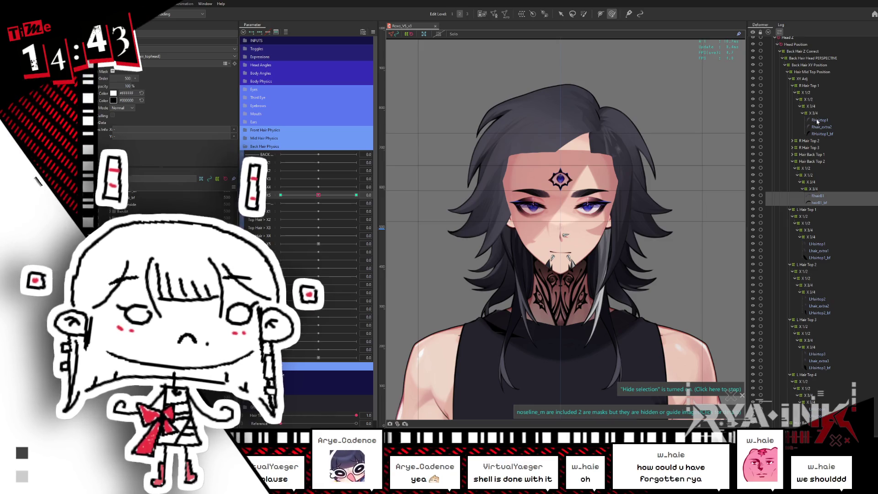
left_click(816, 121)
left_click(792, 85)
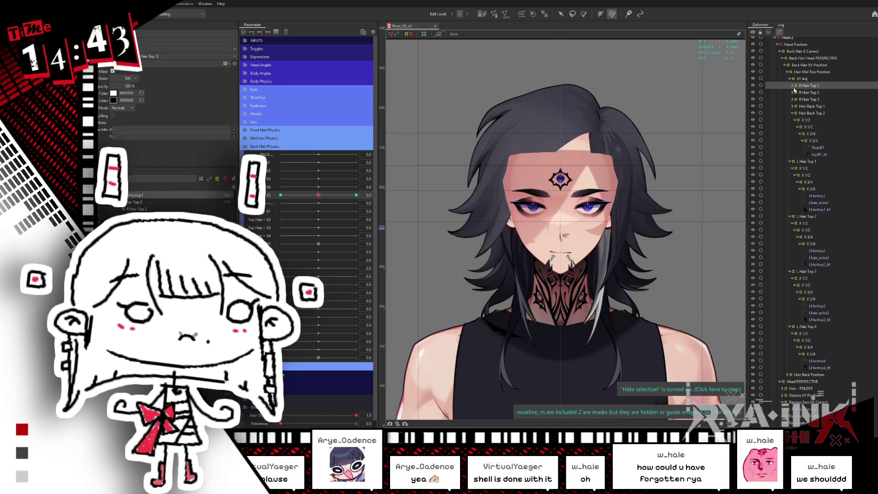
left_click(819, 148)
left_click(795, 120)
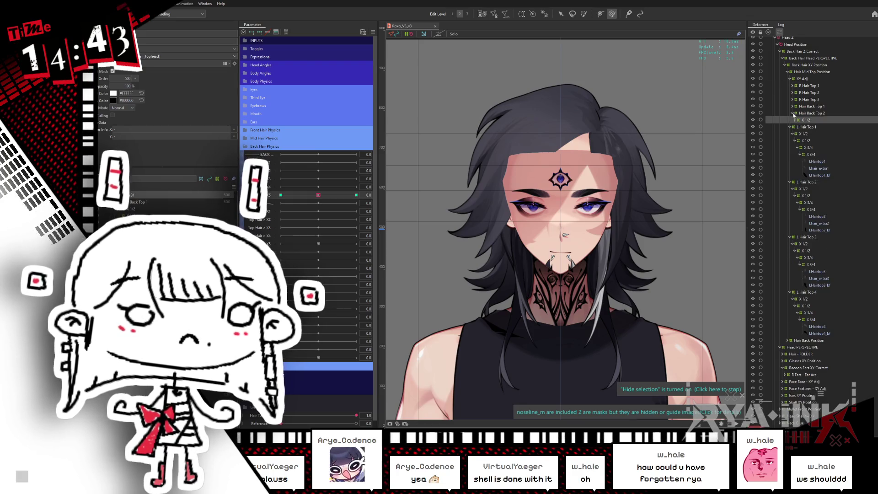
Step: Select the L Hair Top 1 tip meshes and push Hair < X5 to its minimum to preview
left_click(821, 155)
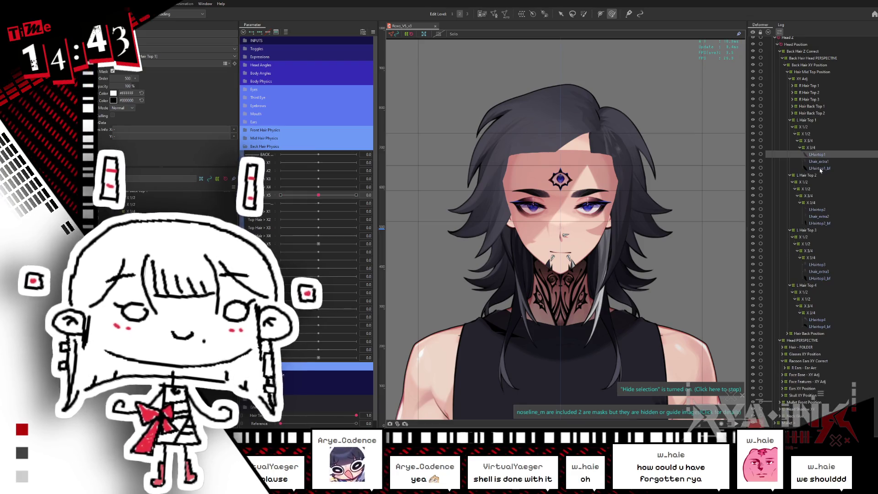
left_click(821, 169, "shift")
left_click_drag(641, 204, 296, 244)
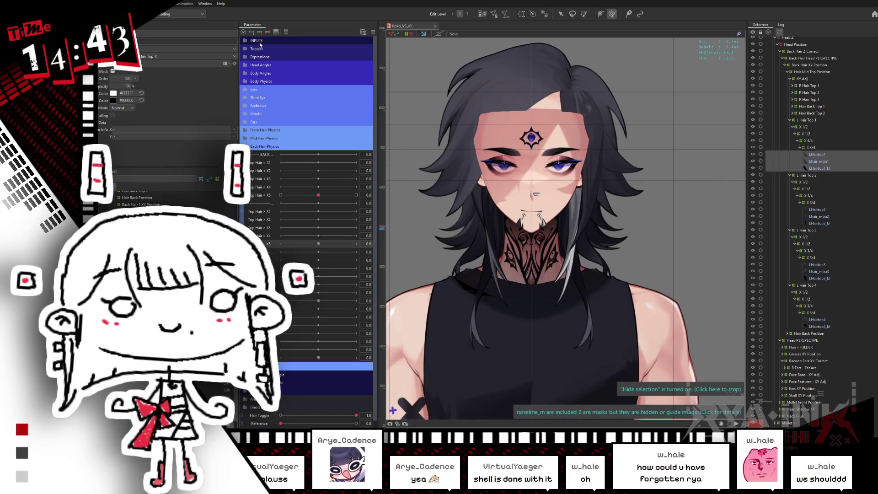
left_click_drag(318, 195, 276, 203)
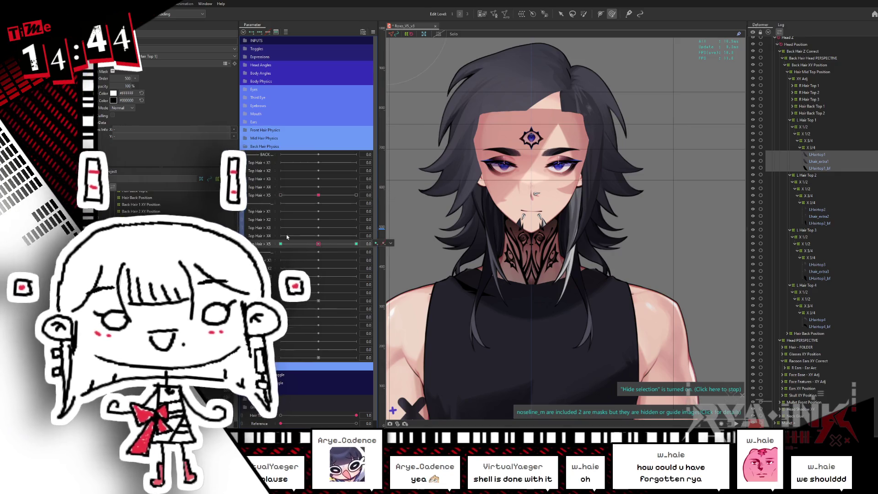
Step: Go to the Top Hair > X5 keyform, paint-select the tip vertices and nudge them down-left
left_click(384, 242)
left_click(602, 114)
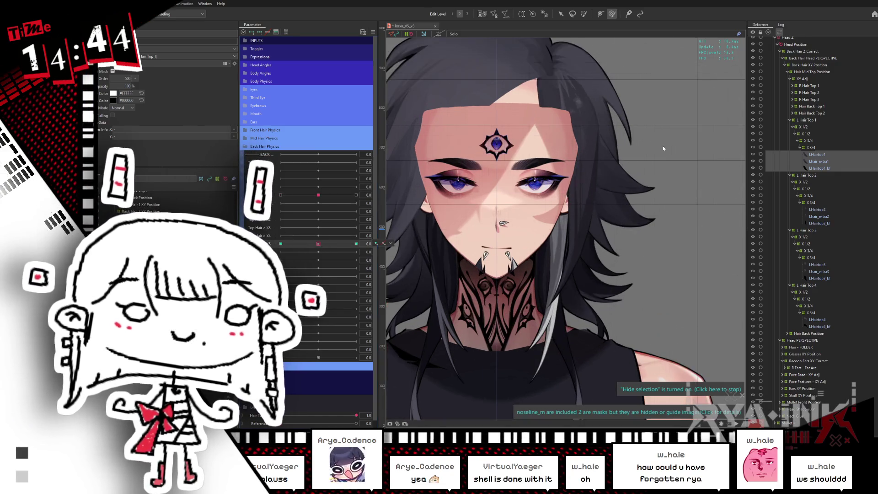
scroll(617, 171, "up", 5)
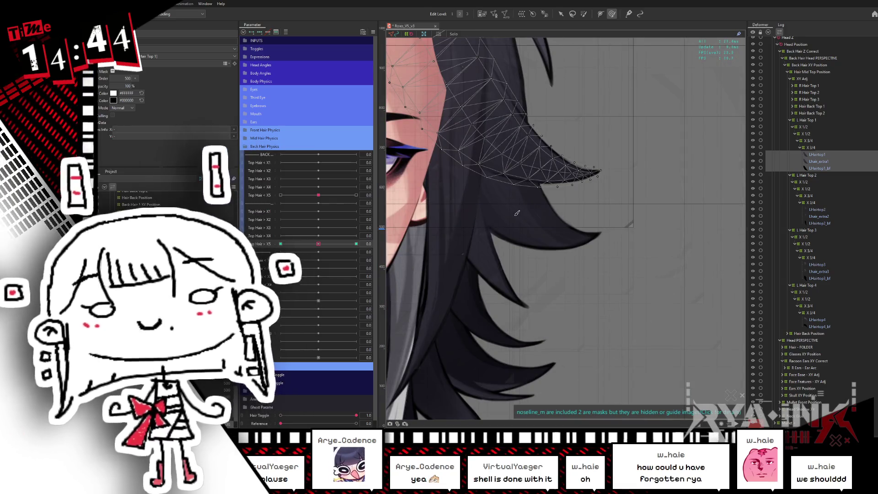
scroll(567, 231, "up", 2)
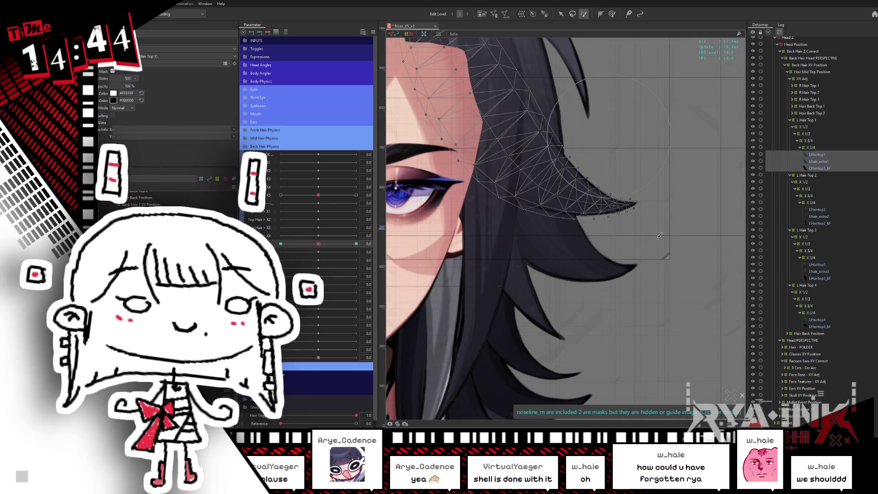
left_click_drag(323, 248, 300, 253)
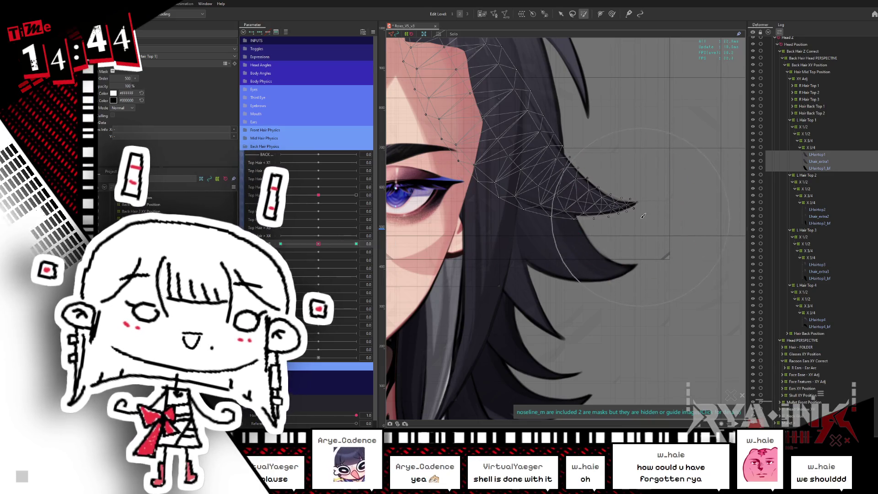
left_click(620, 204)
key("v")
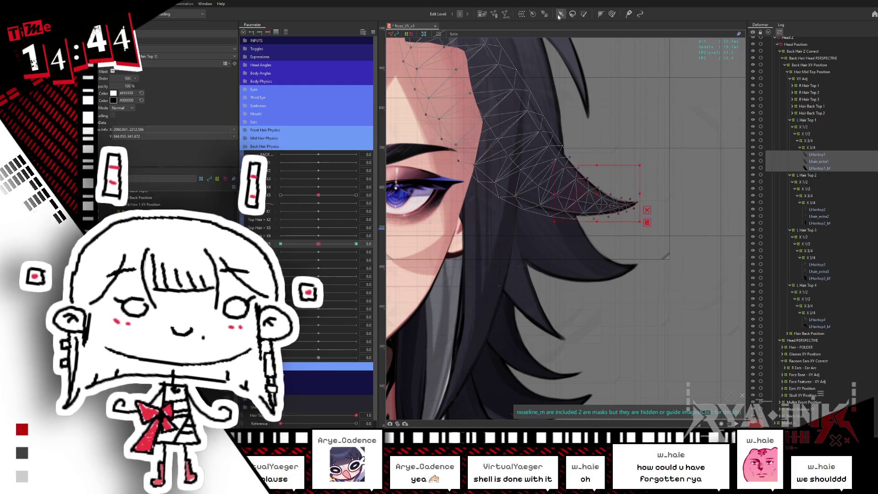
mouse_move(597, 194)
left_mouse_down()
mouse_move(587, 201)
mouse_move(638, 203)
left_mouse_up()
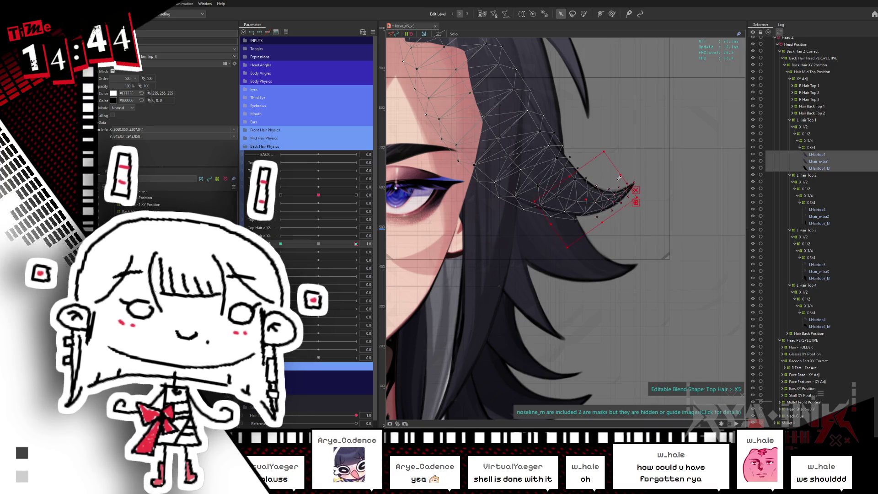
Step: Brush the tip to tilt upward into a pointed hook and preview it across Top Hair X5
left_click(583, 15)
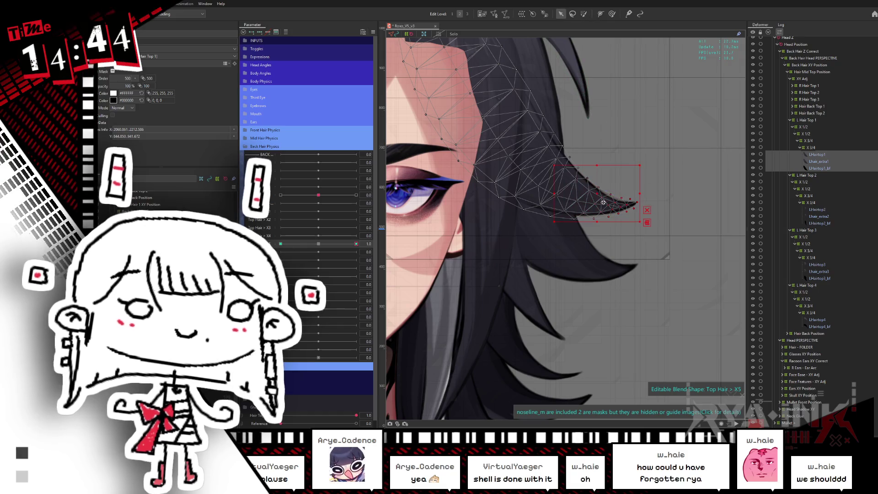
left_click_drag(635, 204, 639, 192)
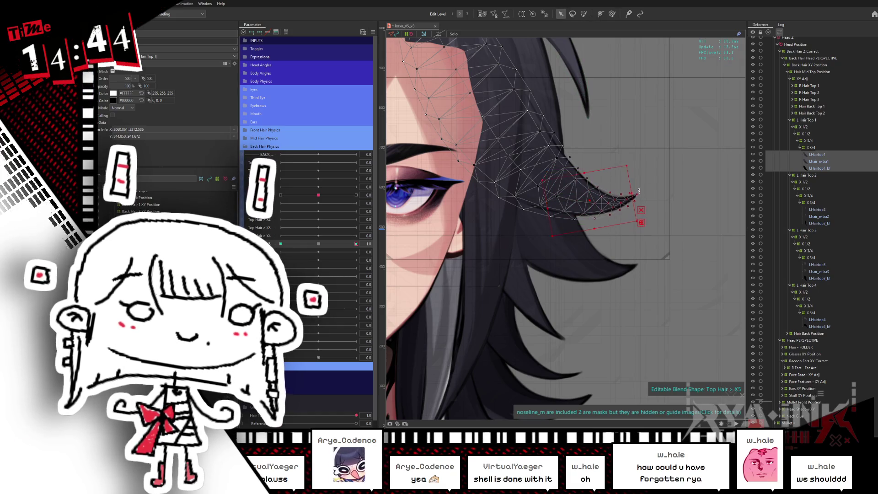
left_click(356, 244)
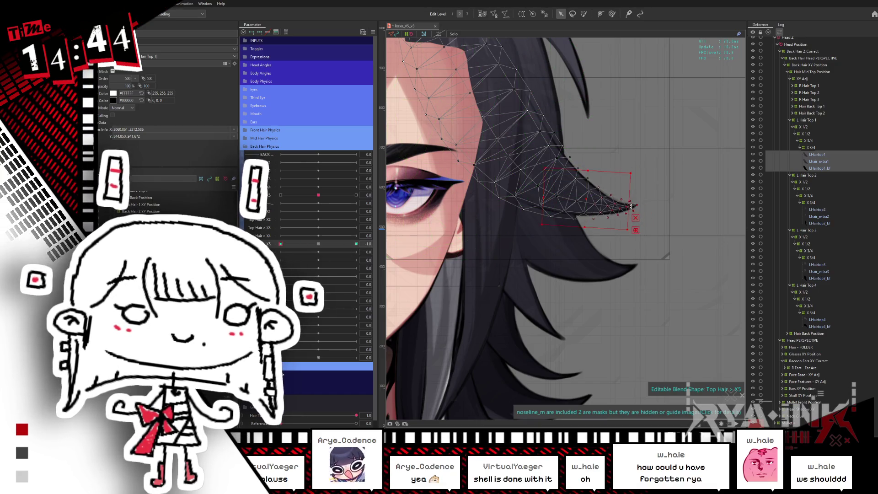
left_click(586, 227)
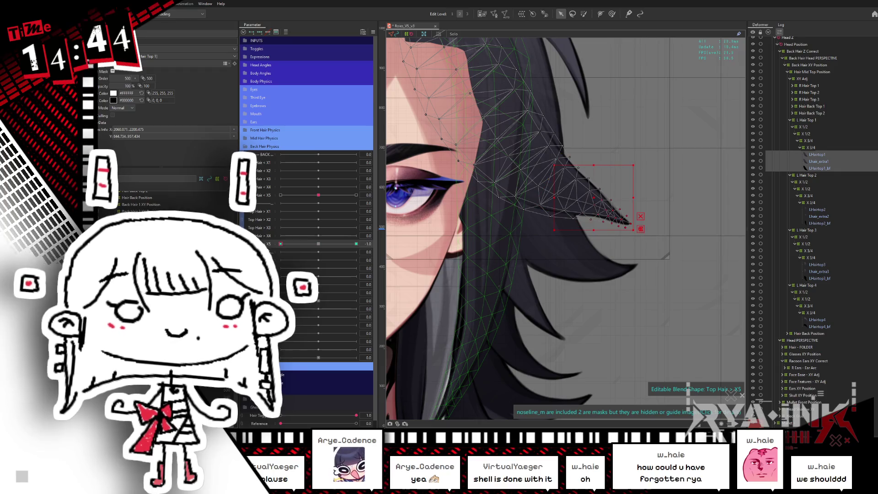
left_click_drag(357, 238, 301, 253)
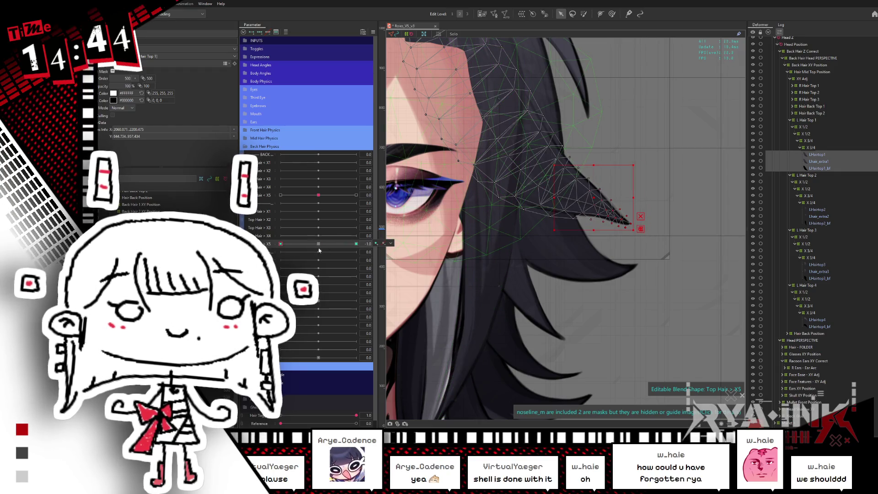
key("b")
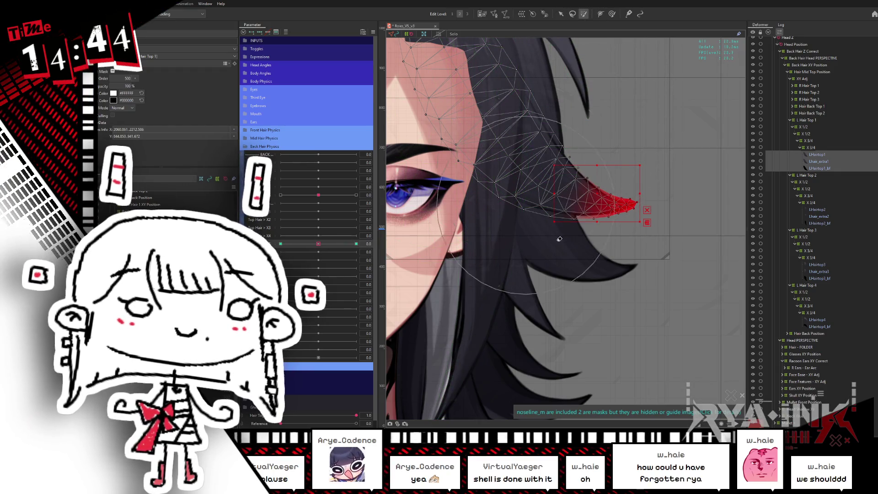
Step: Curl the L Hair Top 1 tip upward at the Top Hair X5 +1 keyform and preview it across the slider
left_click_drag(559, 239, 577, 206)
key("v")
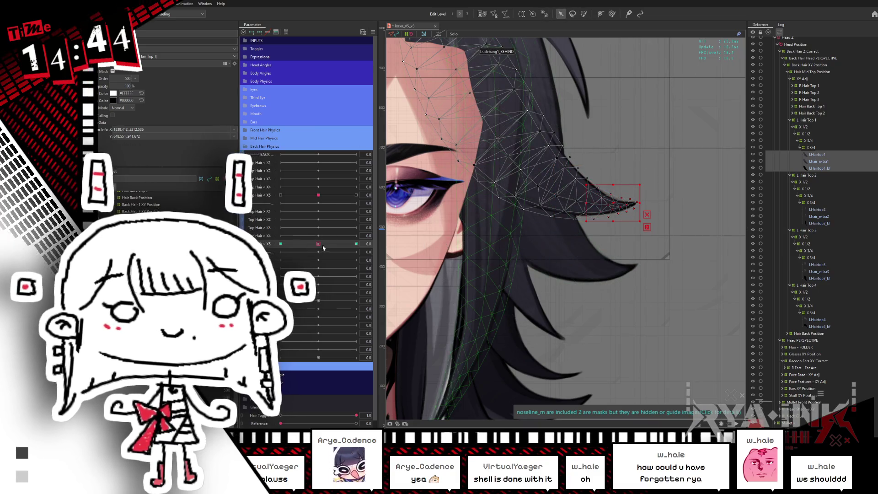
left_click_drag(323, 248, 356, 244)
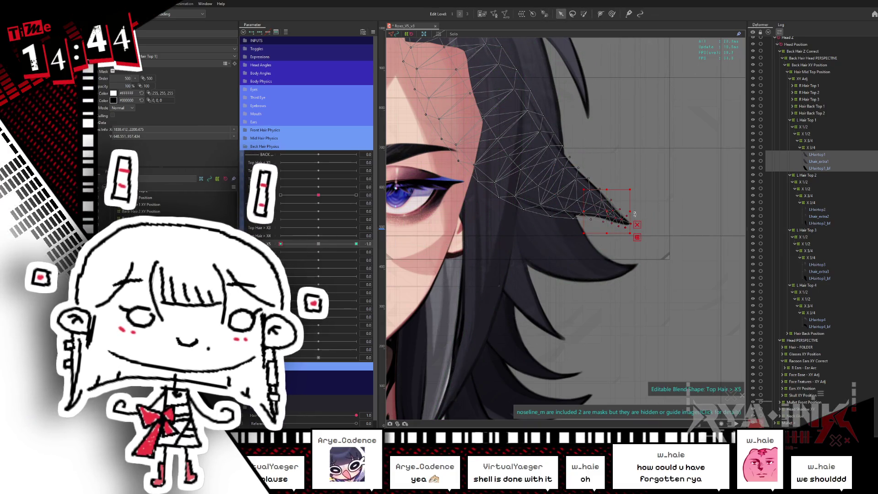
left_click_drag(630, 221, 617, 202)
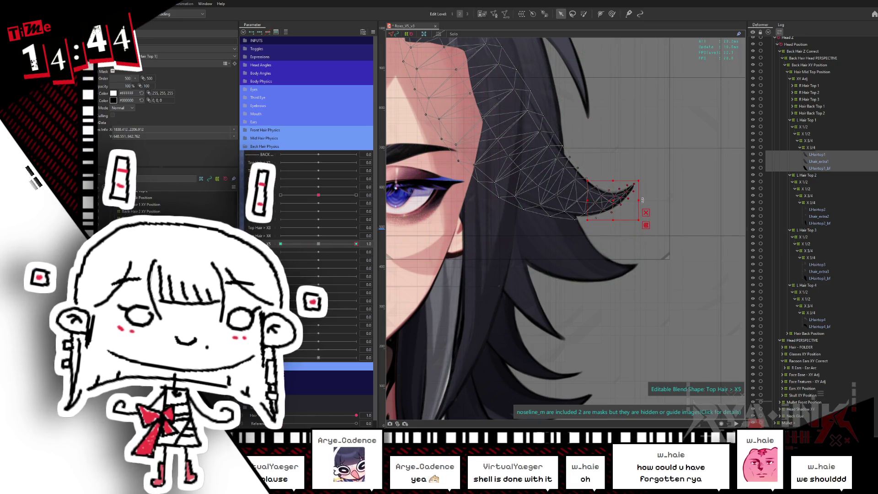
left_click_drag(356, 244, 332, 243)
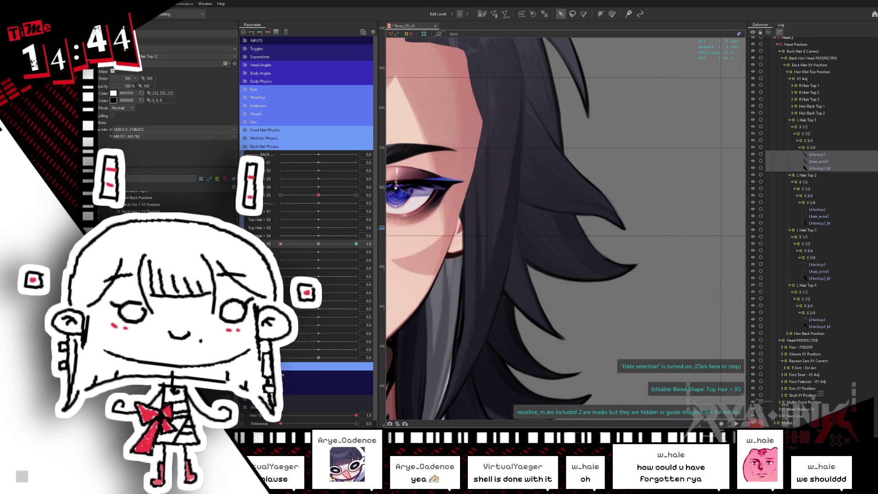
key("p")
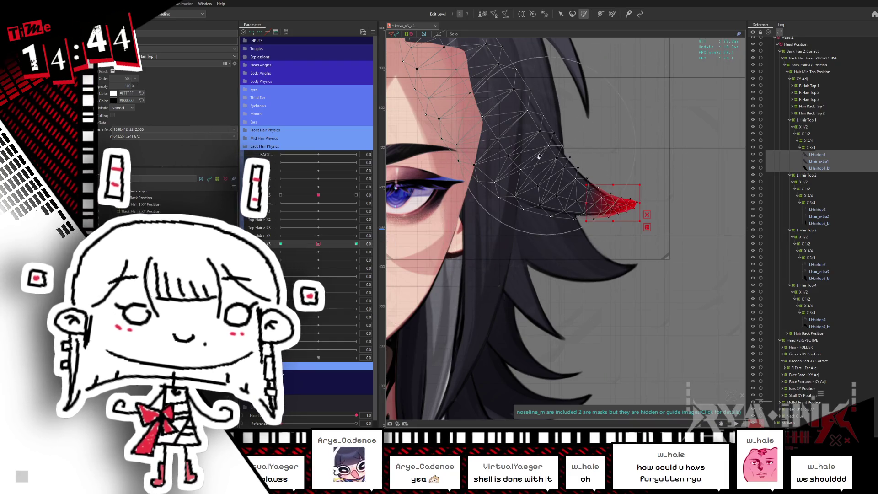
key("v")
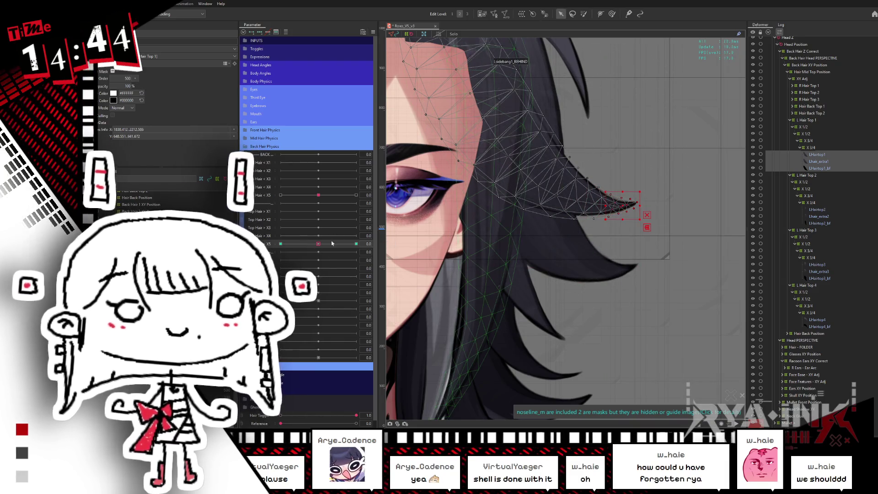
Step: Shift the tip up and outward at the -1 keyform, then judge the +1 shape with the mesh overlay hidden
left_click(281, 243)
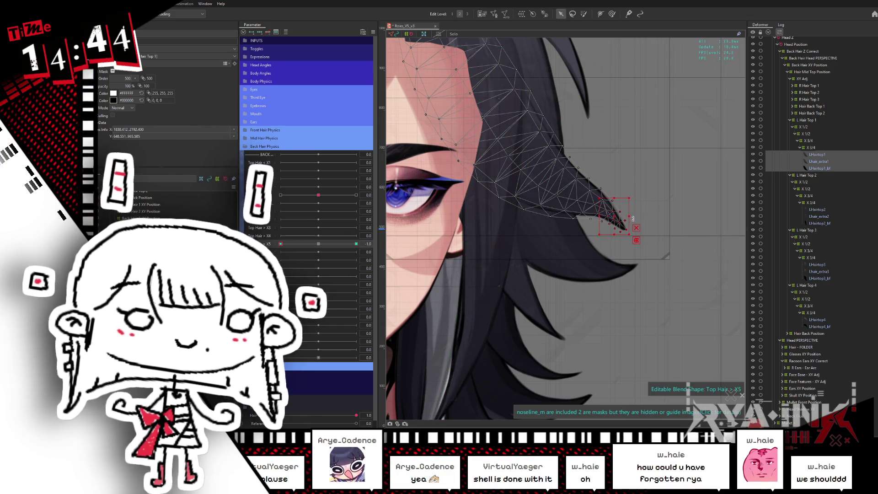
mouse_move(617, 221)
left_mouse_down()
mouse_move(613, 215)
mouse_move(635, 202)
mouse_move(635, 190)
left_mouse_up()
key("b")
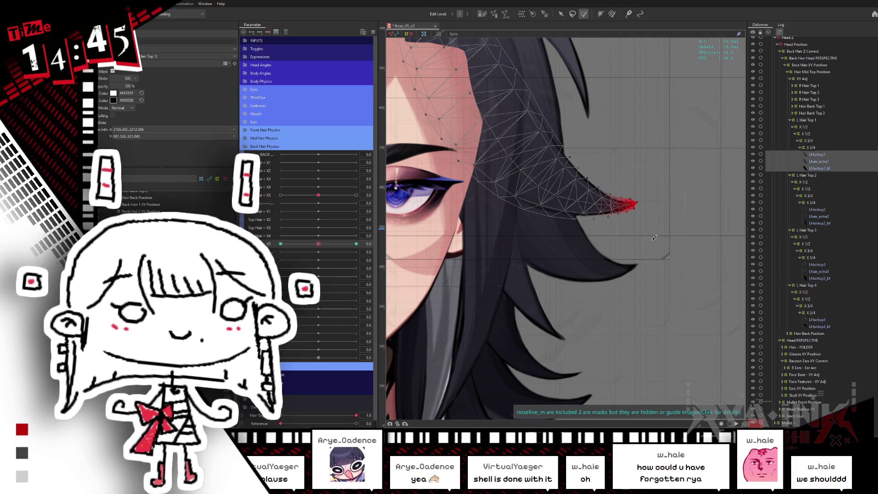
left_click(356, 244)
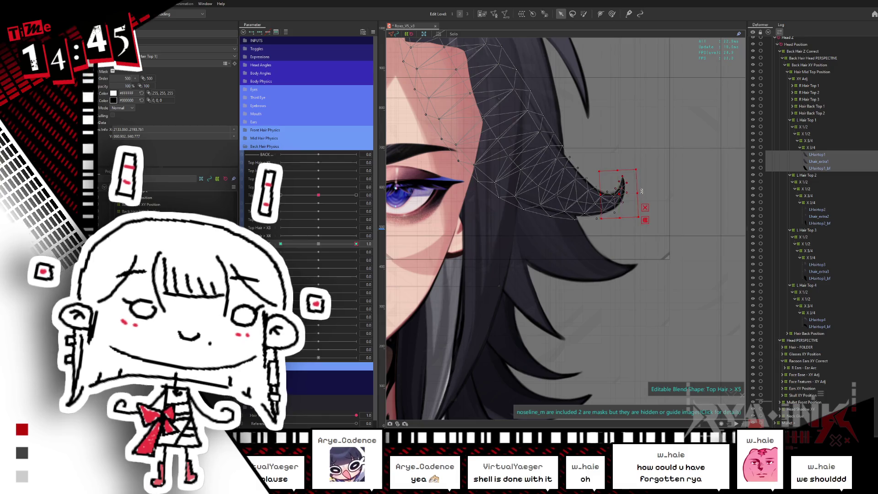
key("ctrl+h")
left_click(635, 184)
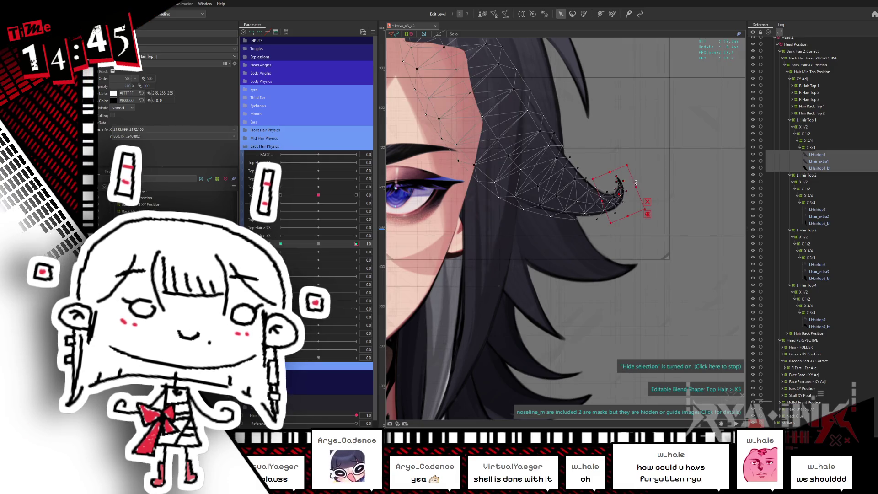
scroll(645, 174, "up", 4)
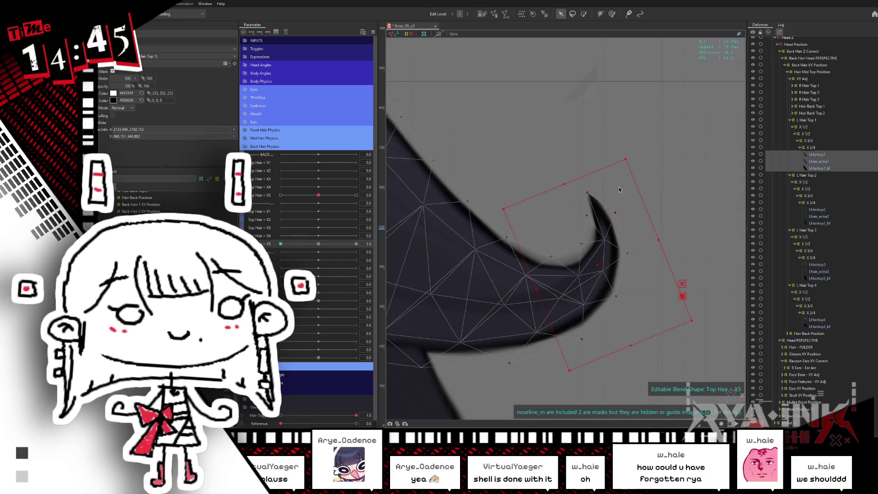
Step: Check the tip close up at the 0 and -1 X5 keys, return to neutral and begin mesh editing
left_click_drag(513, 252, 532, 199)
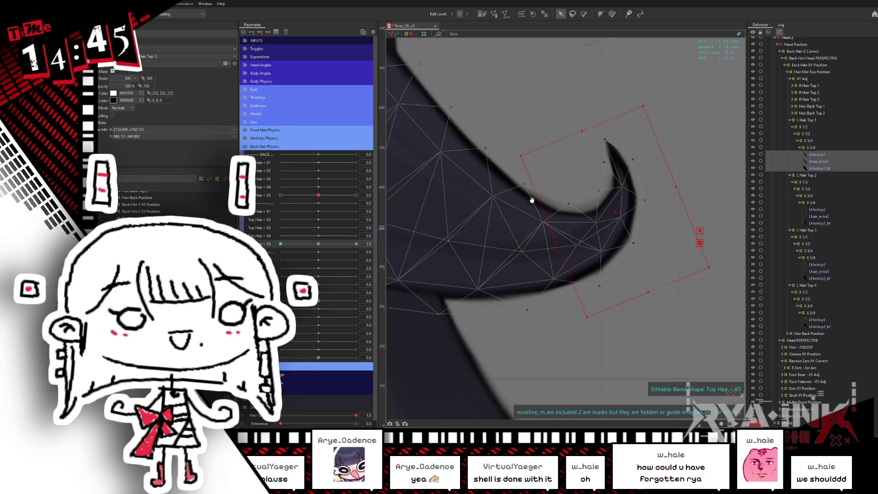
left_click(320, 244)
scroll(572, 218, "down", 2)
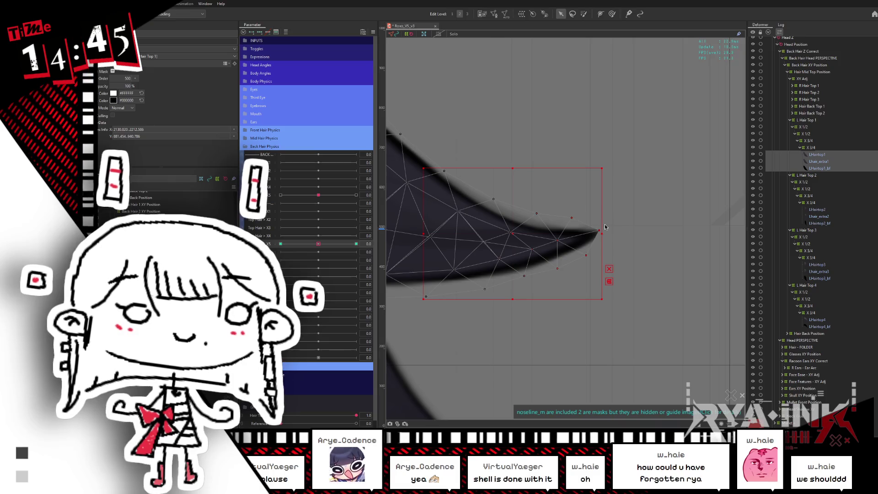
left_click(281, 243)
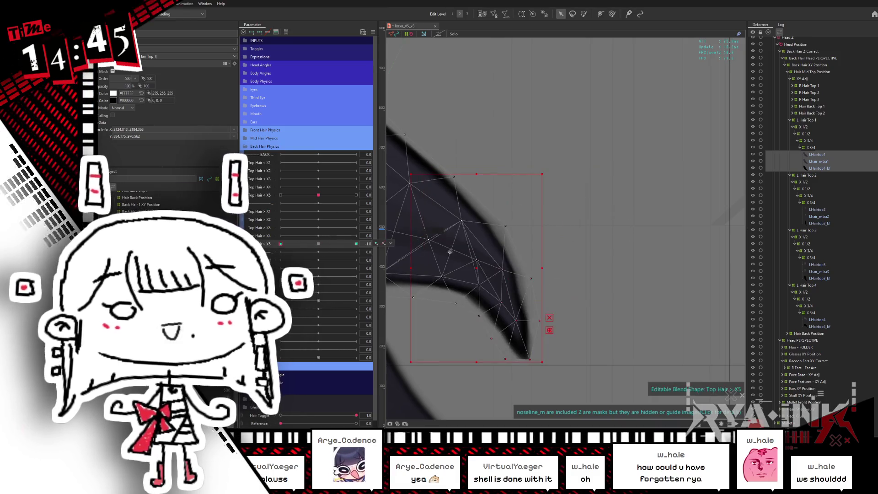
left_click_drag(562, 268, 603, 131)
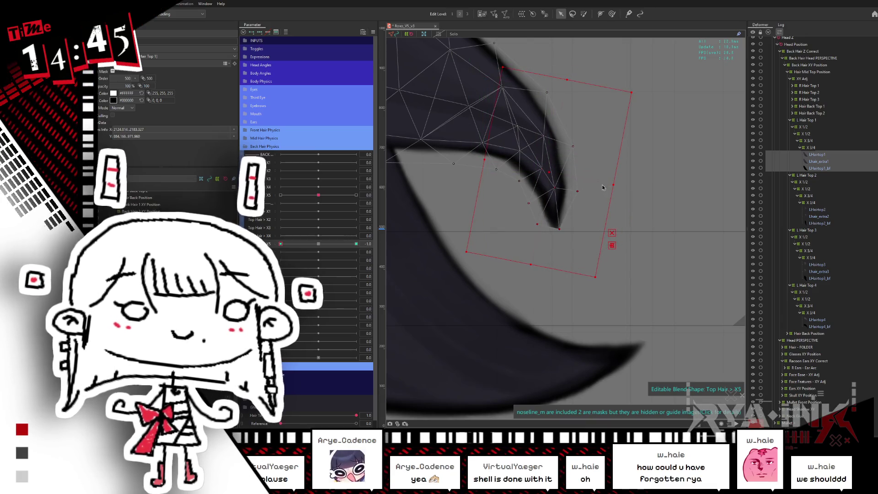
left_click(318, 244)
left_click(492, 14)
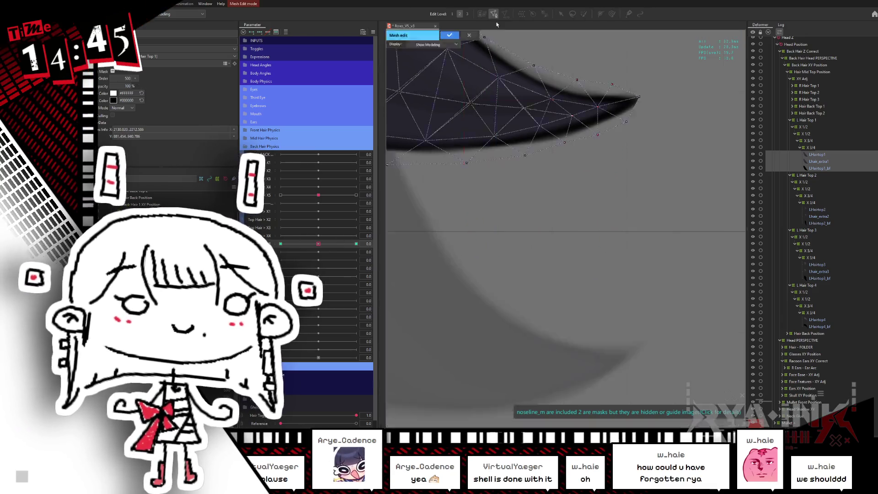
Step: Show the model image behind the mesh and switch to manual vertex placement
left_click_drag(617, 181, 582, 204)
scroll(535, 269, "down", 2)
scroll(530, 248, "down", 1)
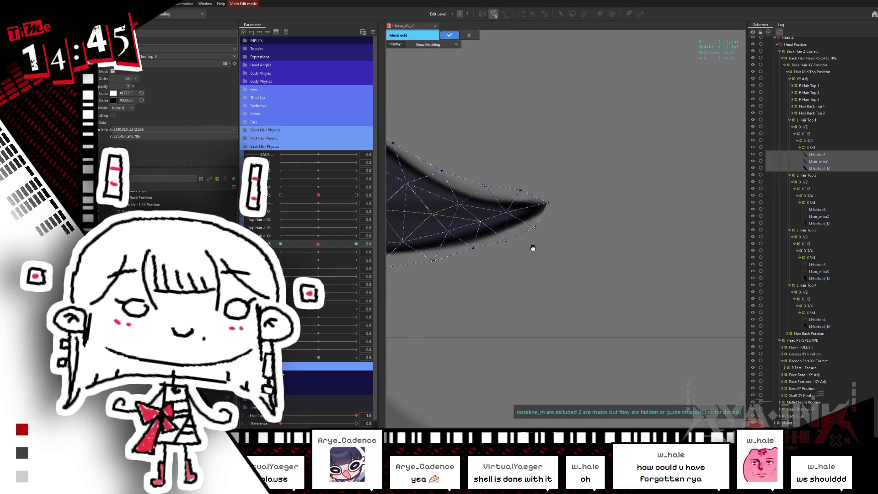
left_click(438, 45)
left_click(441, 59)
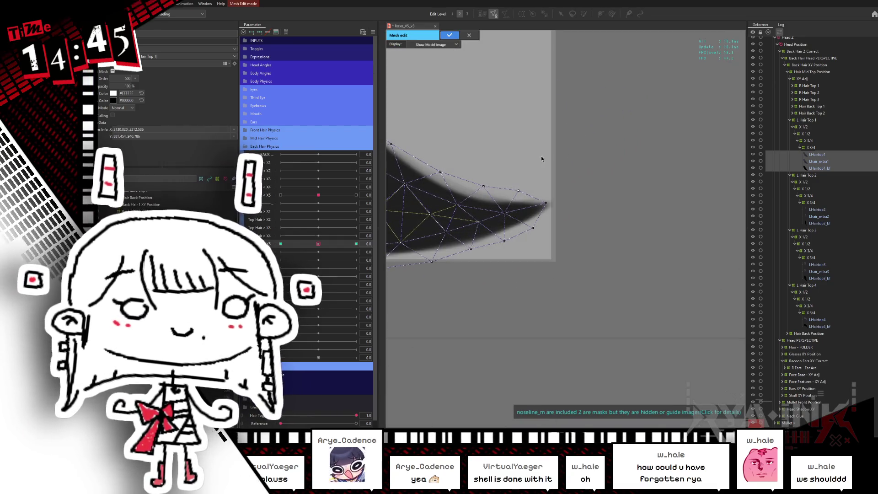
scroll(541, 155, "up", 1)
left_click(142, 43)
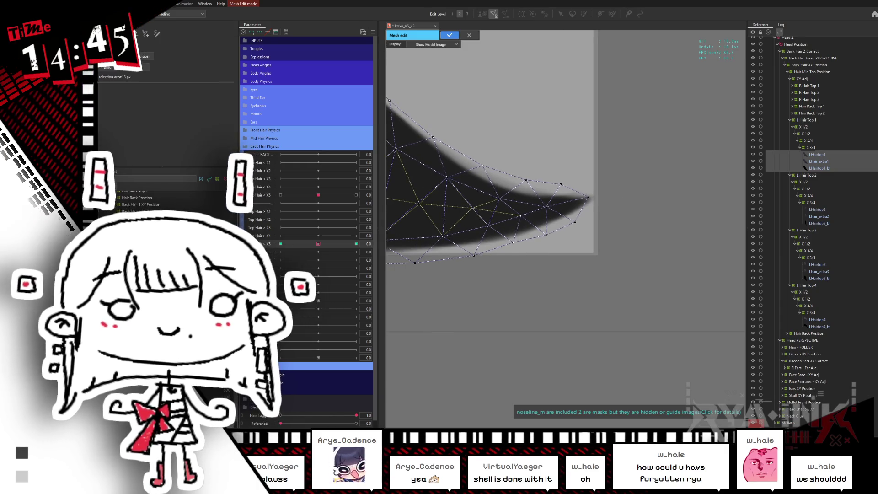
Step: Add extra vertices along the hair tip's edge and apply the mesh edits
left_click(588, 199)
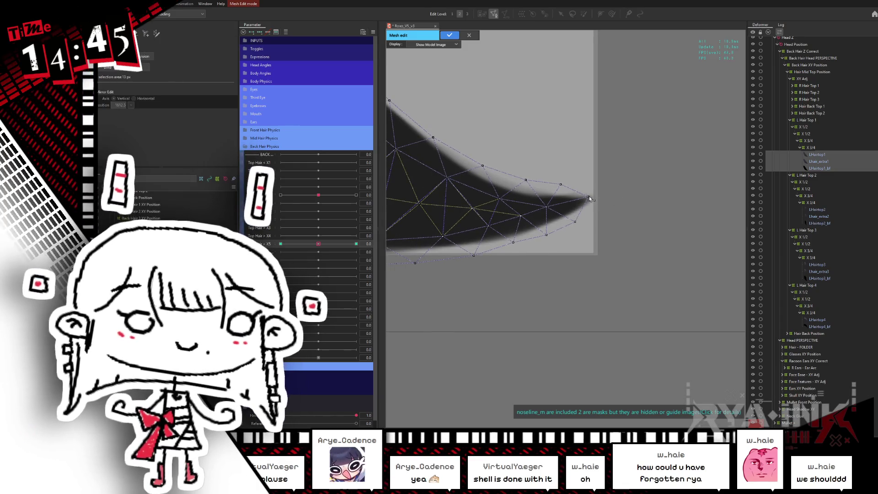
left_click(593, 184)
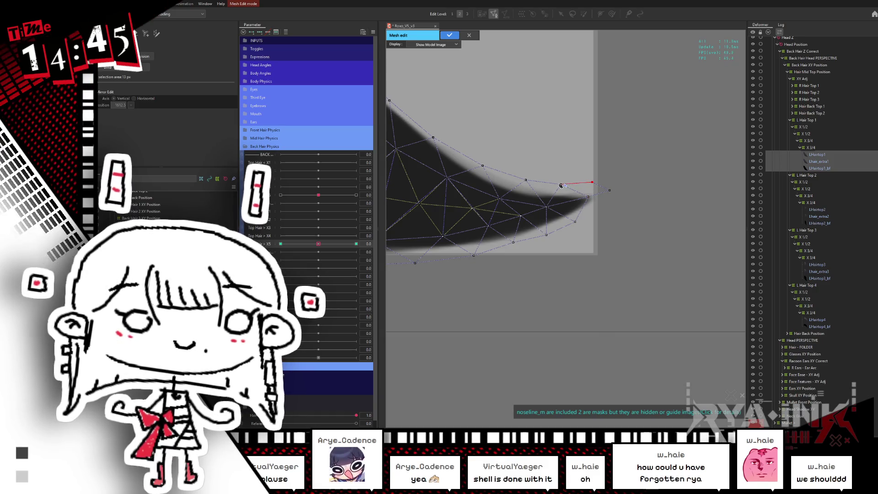
left_click(598, 211)
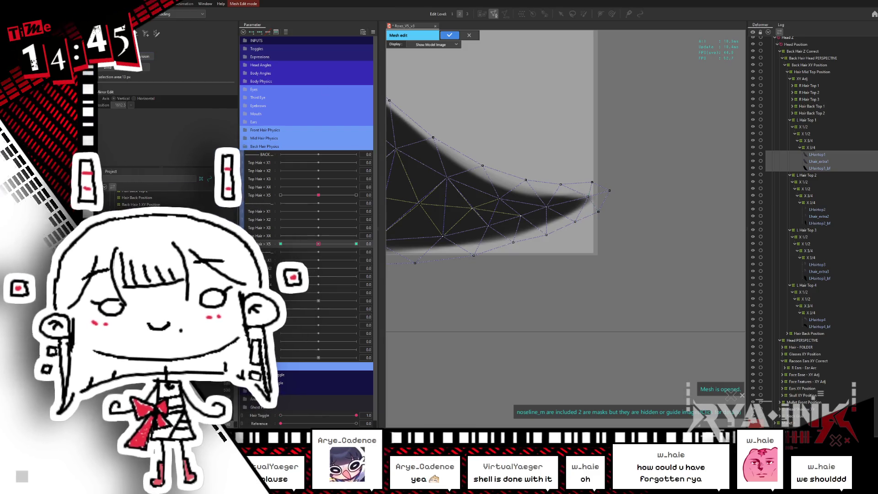
left_click(451, 36)
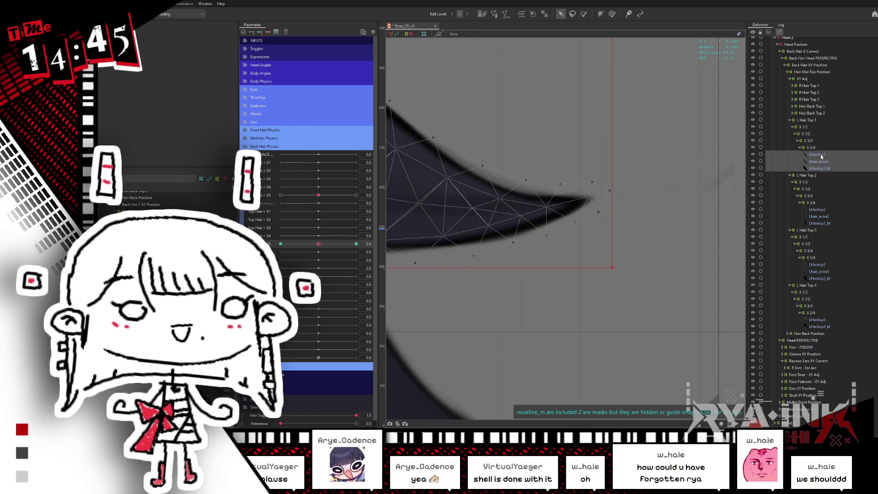
Step: Select the next hair tip art mesh and rotate it into a rightward spike at Top Hair X5 1
left_click(821, 162)
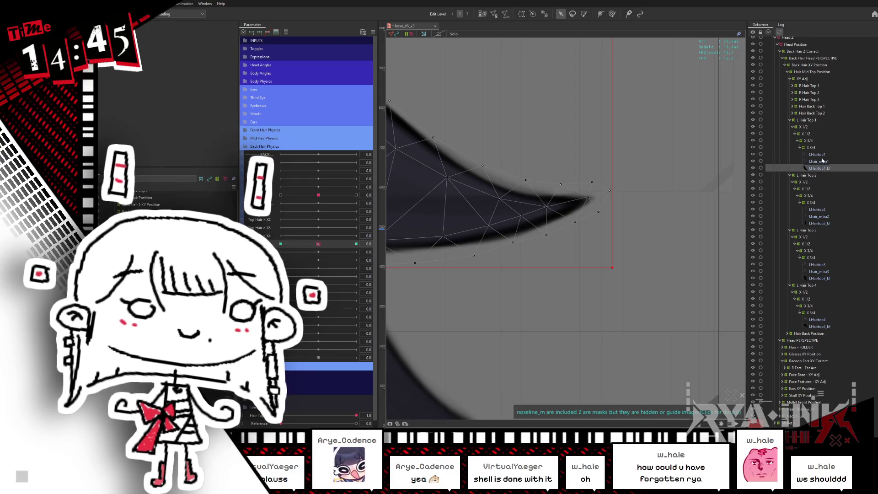
left_click_drag(319, 243, 365, 237)
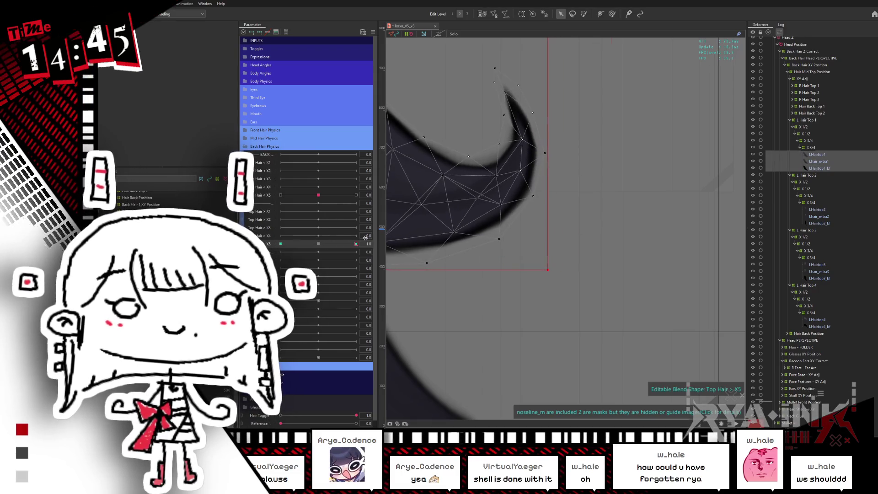
left_click_drag(604, 103, 636, 223)
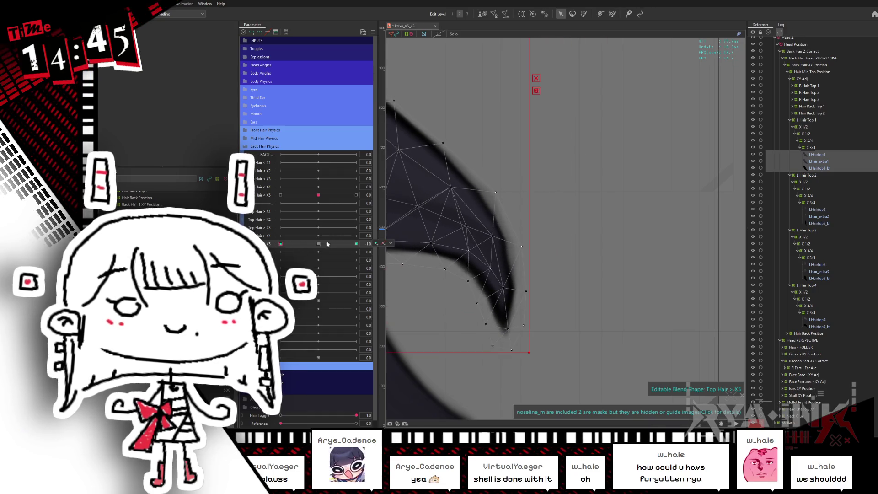
scroll(646, 190, "down", 3)
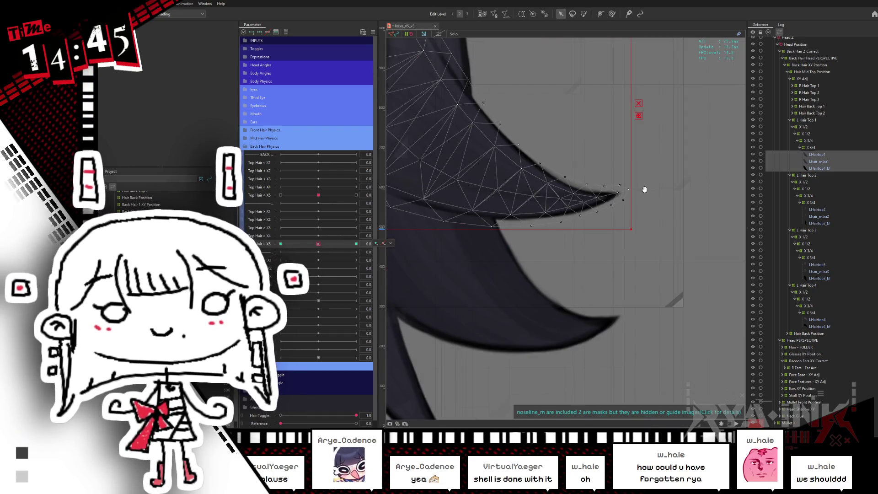
Step: Save the model, set Top Hair X5 to full on the whole strand and select the second left top hair strand
left_click_drag(643, 190, 704, 211)
scroll(704, 210, "down", 2)
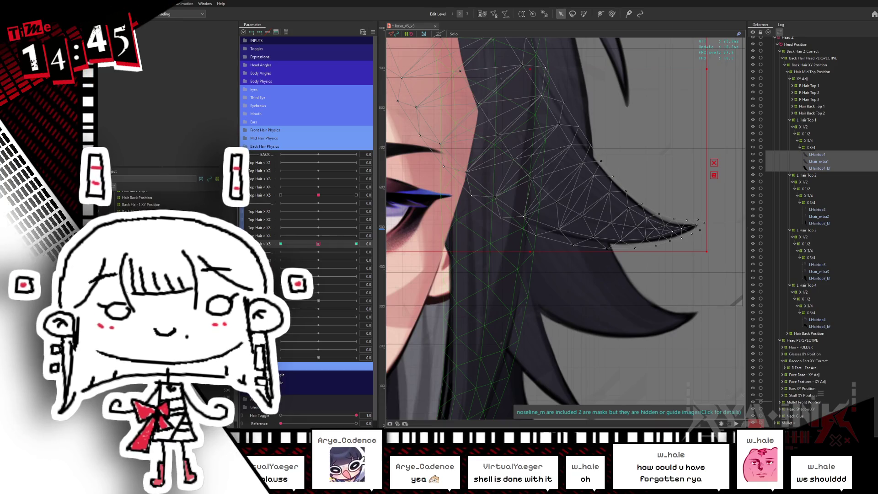
key("ctrl+s")
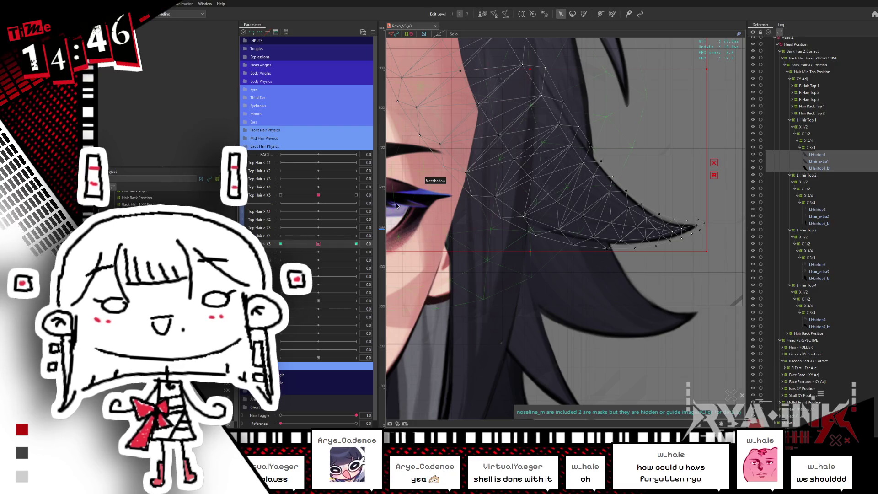
left_click(281, 244)
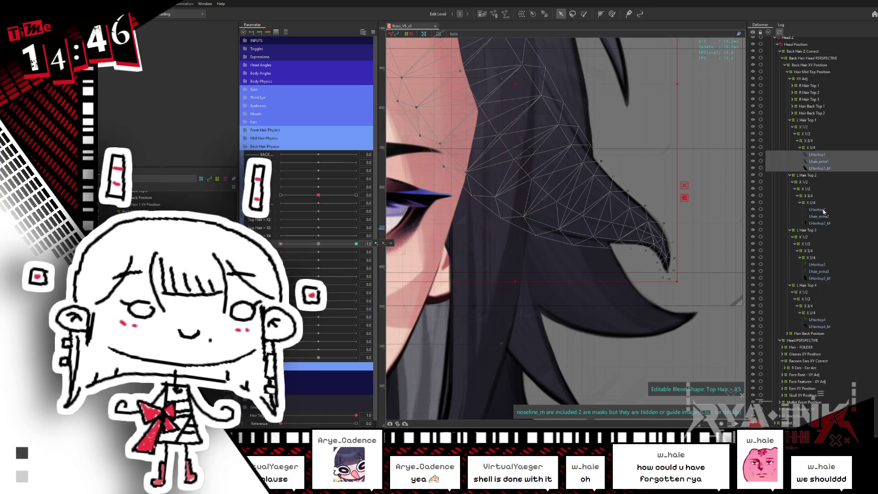
left_click(557, 209)
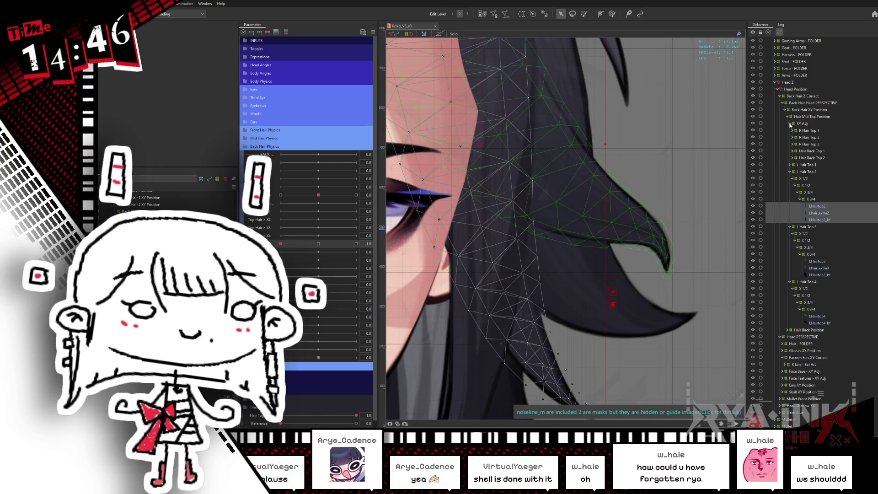
Step: Collapse L Hair Top 1, select LHairtop2_bf and brush-deform its tip down and left with the overlay hidden
left_click(789, 121)
left_click(606, 235)
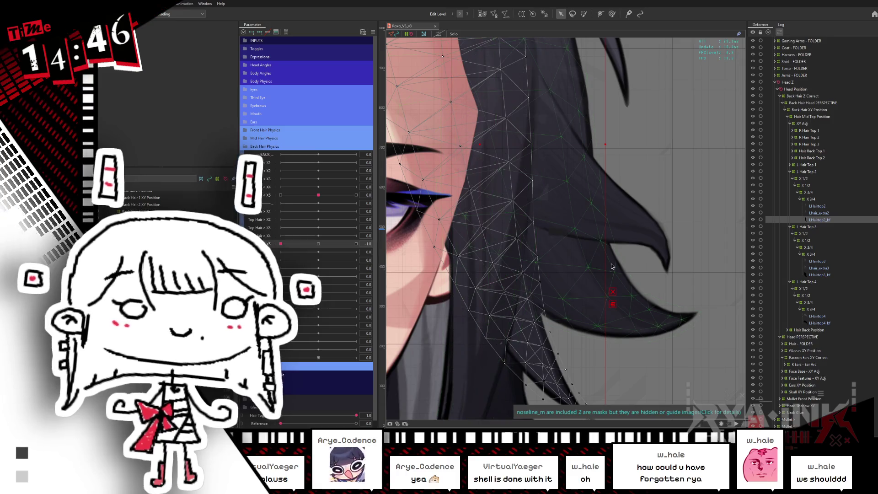
scroll(611, 264, "down", 5)
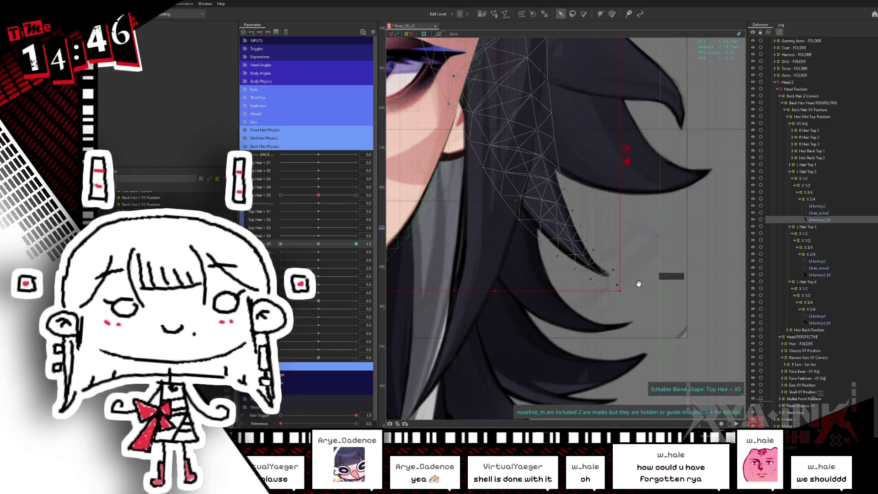
scroll(649, 233, "down", 1)
scroll(602, 259, "up", 2)
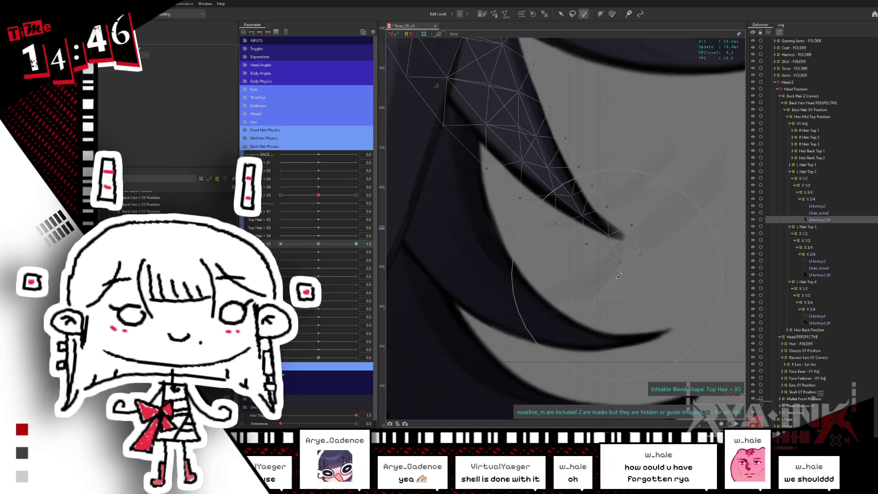
key("ctrl+h")
key("ctrl+h")
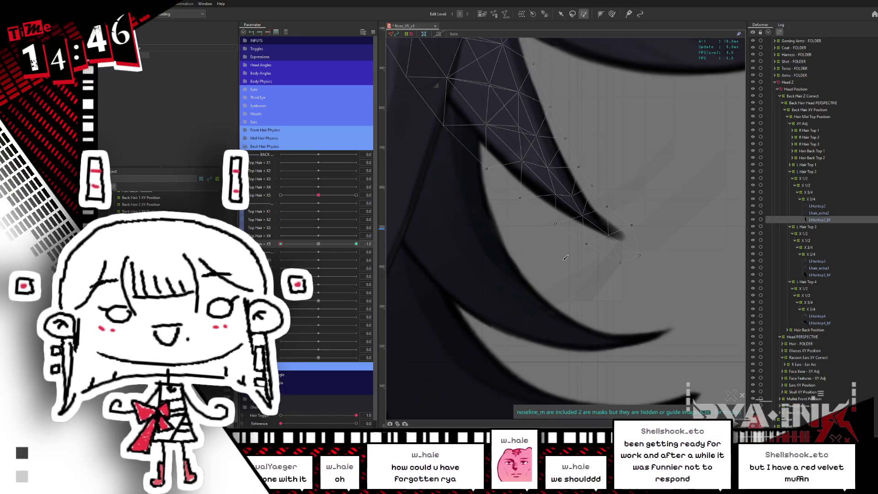
left_click(565, 257)
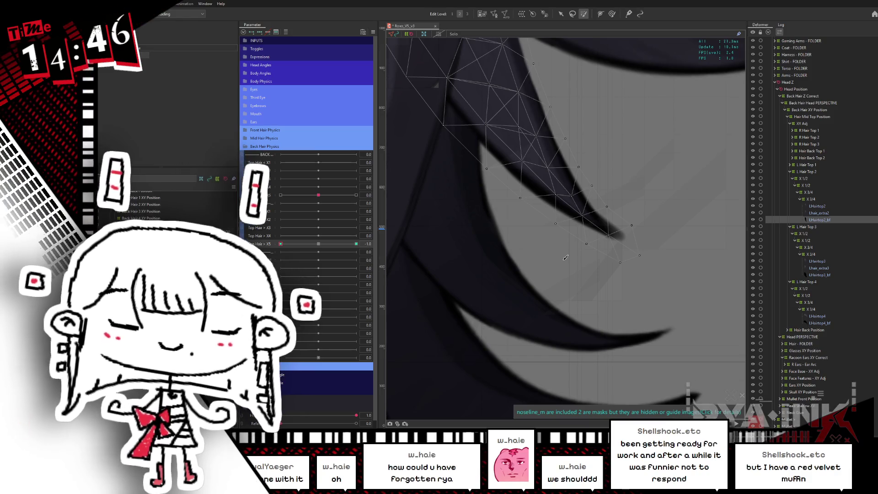
left_click(565, 258)
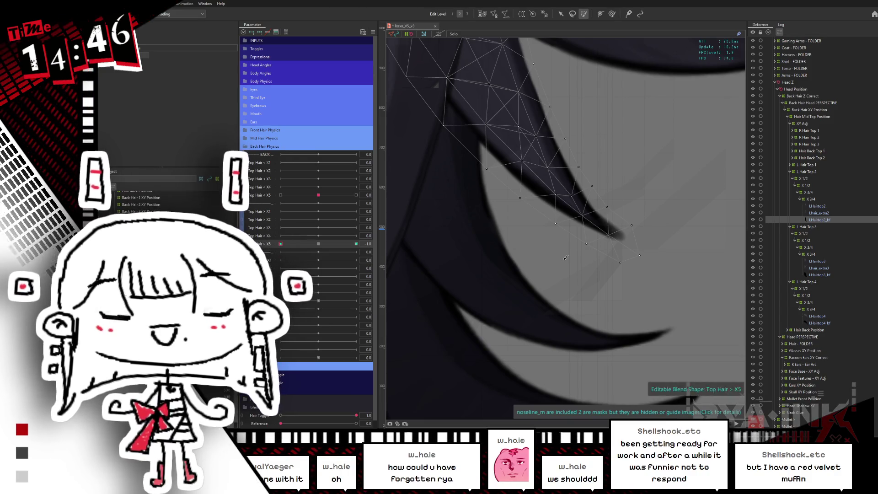
left_click(602, 270)
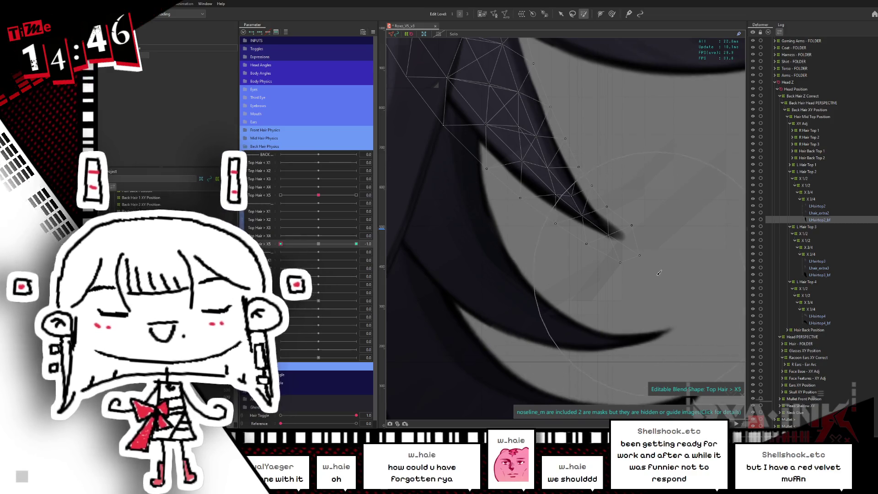
left_click_drag(602, 269, 633, 265)
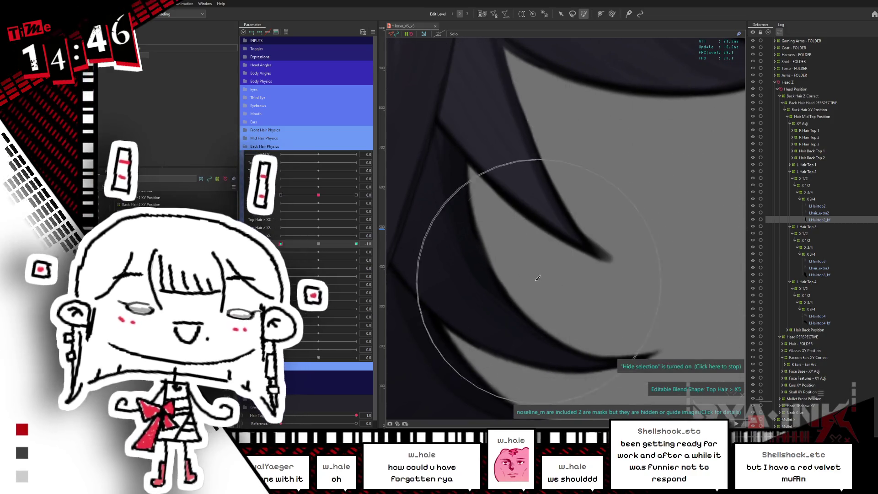
Step: Preview the second strand across Top Hair X5, try a 30-degree tip rotation and undo it
key("v")
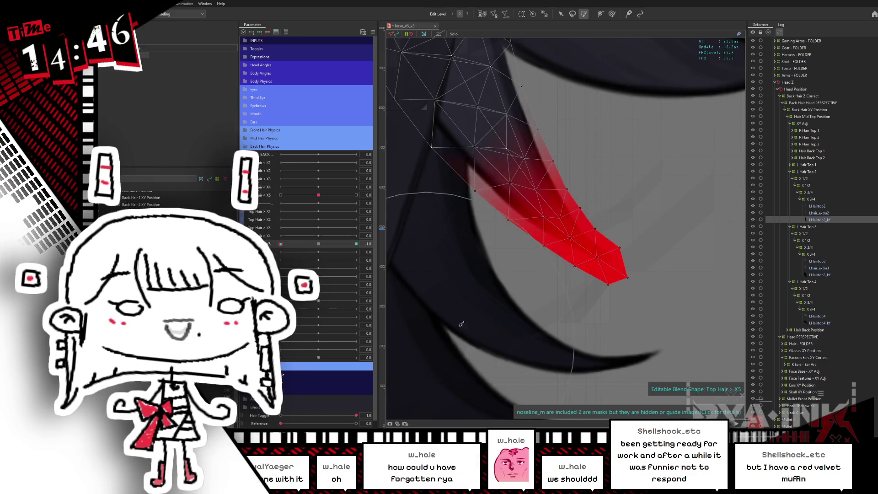
left_click(526, 216)
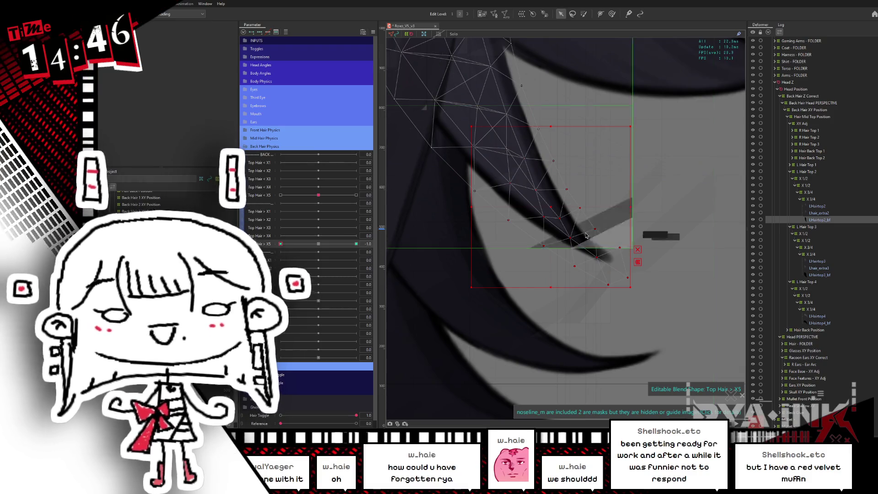
left_click_drag(356, 243, 322, 244)
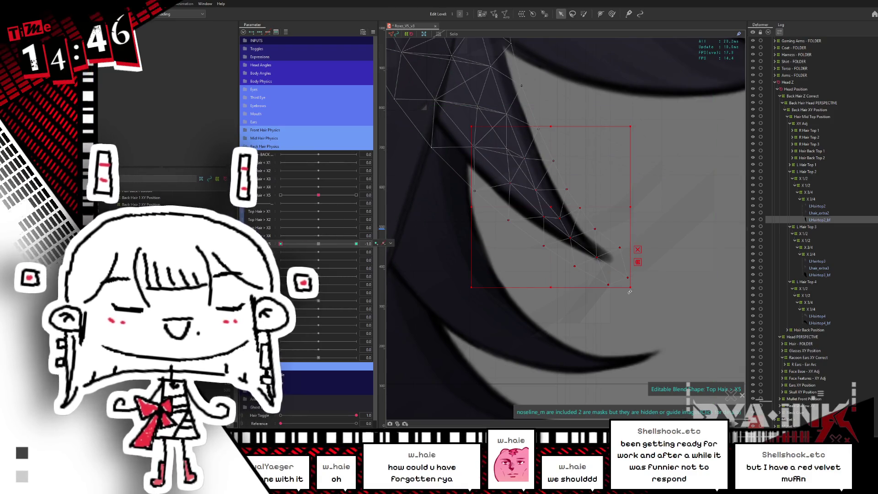
scroll(624, 186, "down", 2)
left_click_drag(586, 198, 530, 348)
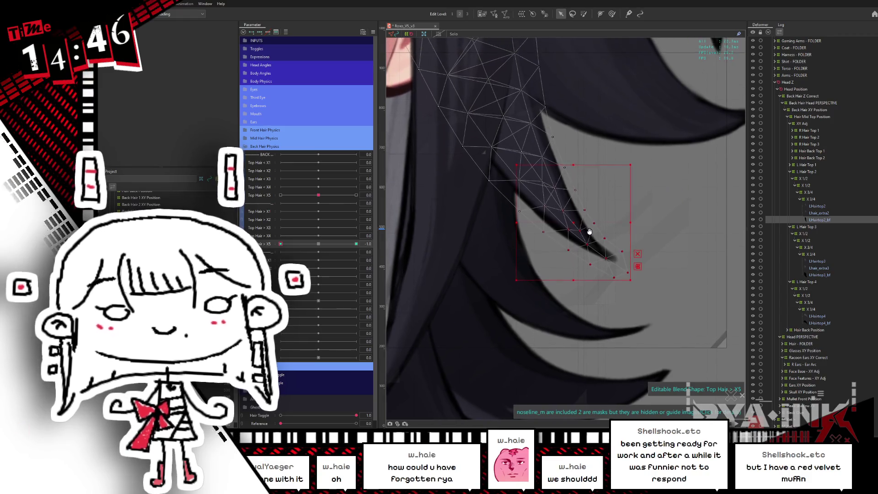
scroll(558, 265, "up", 2)
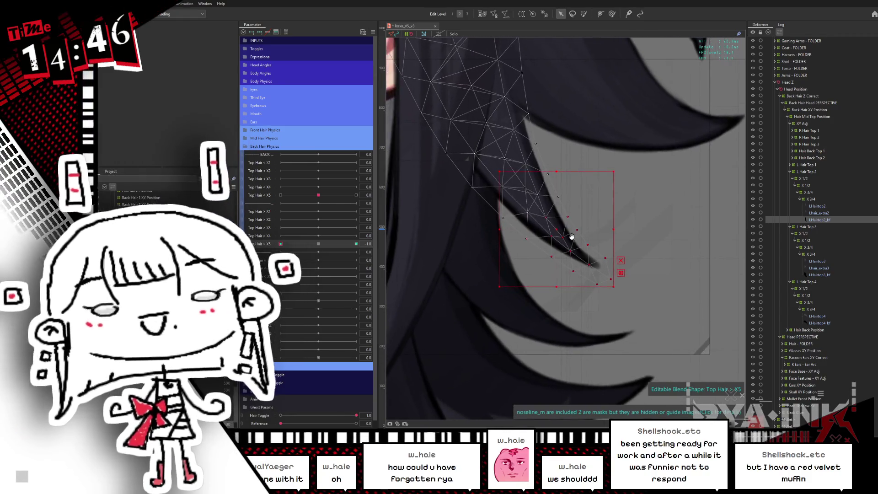
scroll(556, 256, "up", 1)
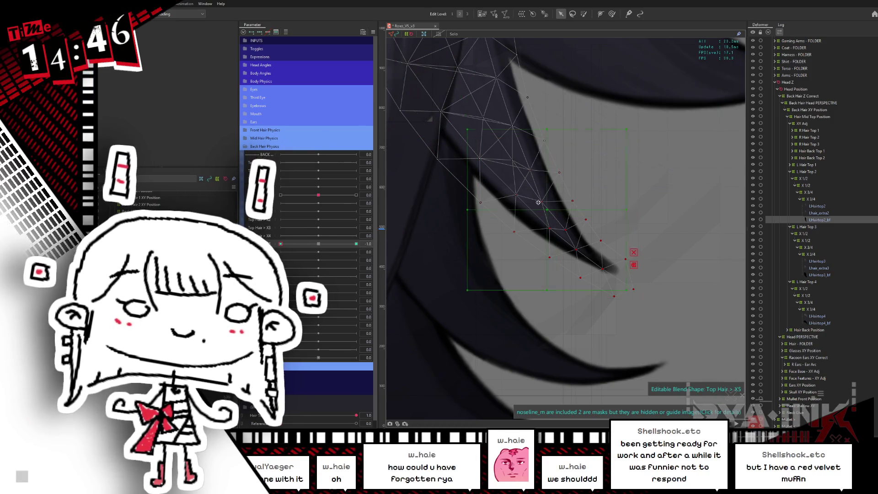
left_click_drag(617, 196, 579, 220)
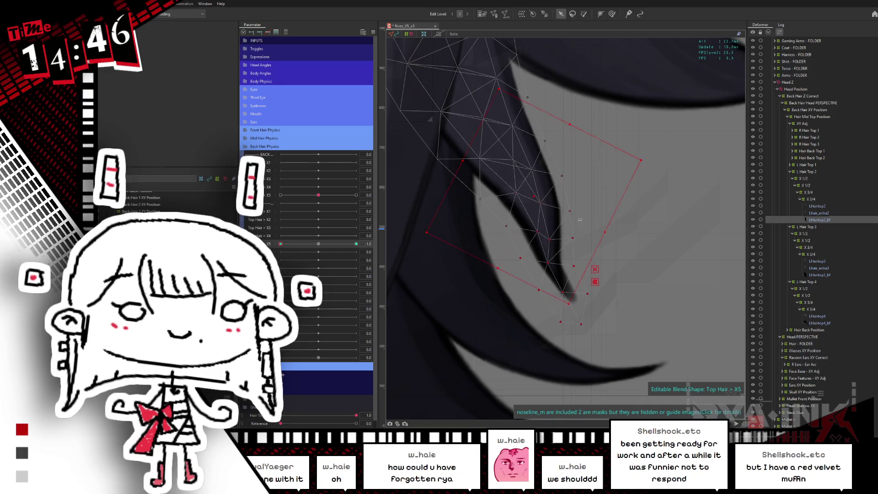
key("ctrl+z")
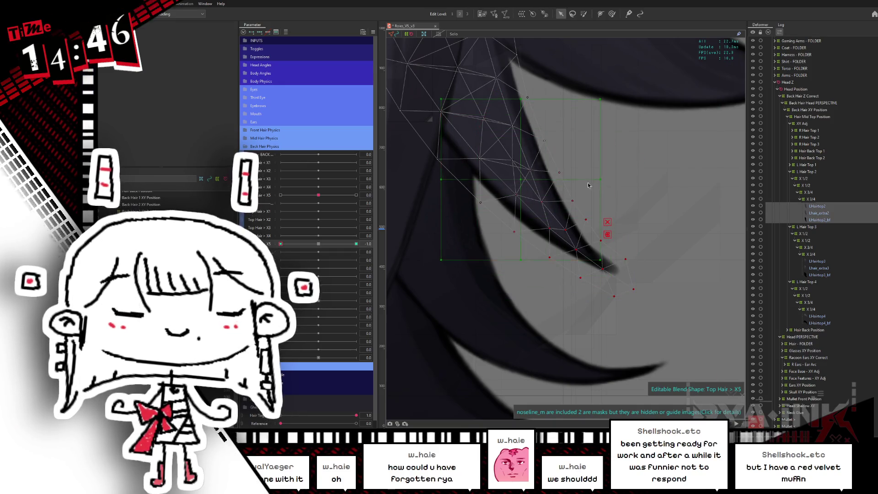
Step: Try another clockwise tip rotation, undo back to the drooping shape and return Top Hair X5 to full
left_click_drag(604, 180, 573, 205)
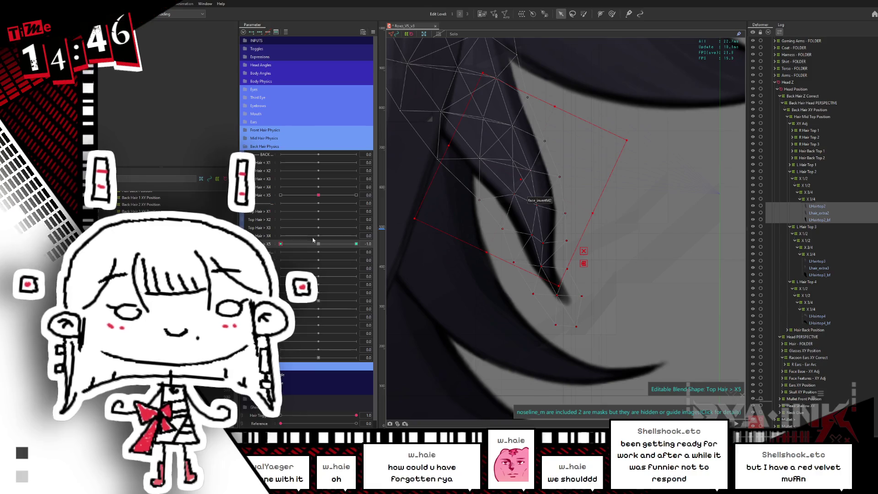
left_click_drag(313, 239, 316, 250)
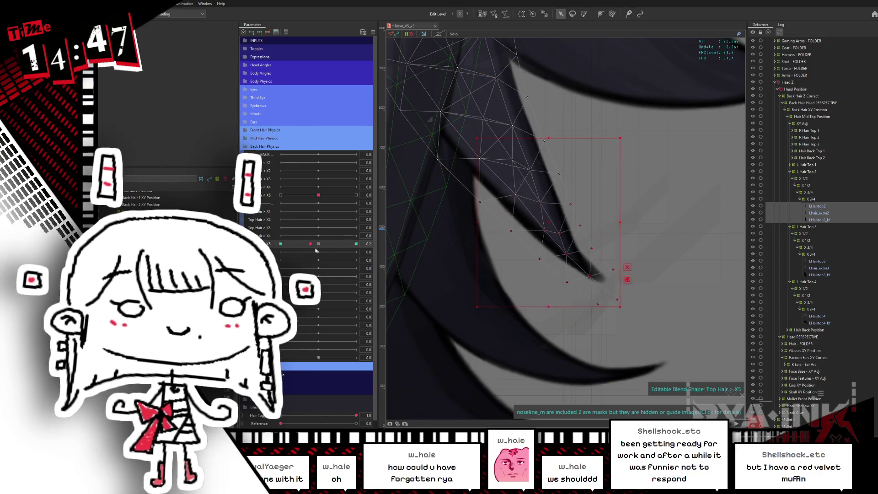
key("ctrl+z")
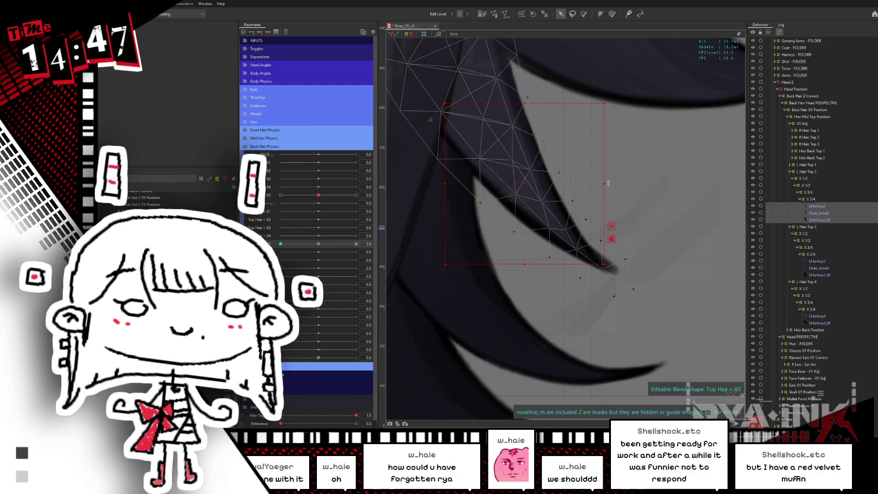
key("ctrl+z")
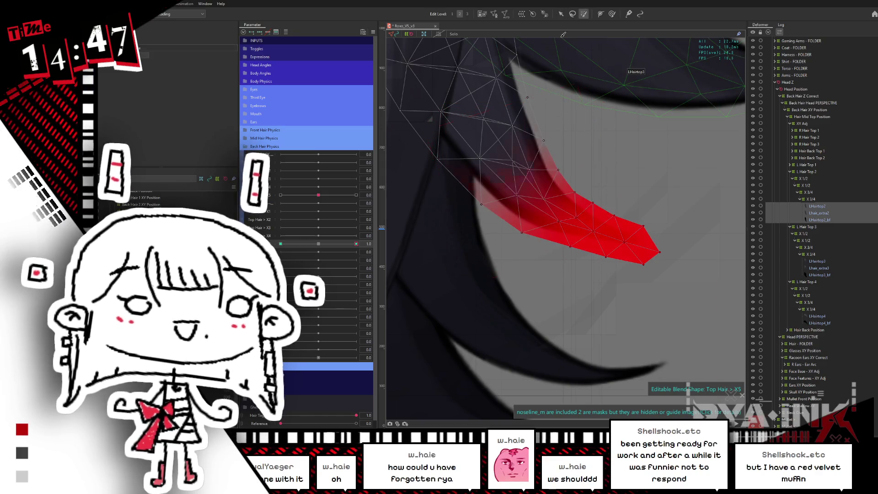
key("ctrl+y")
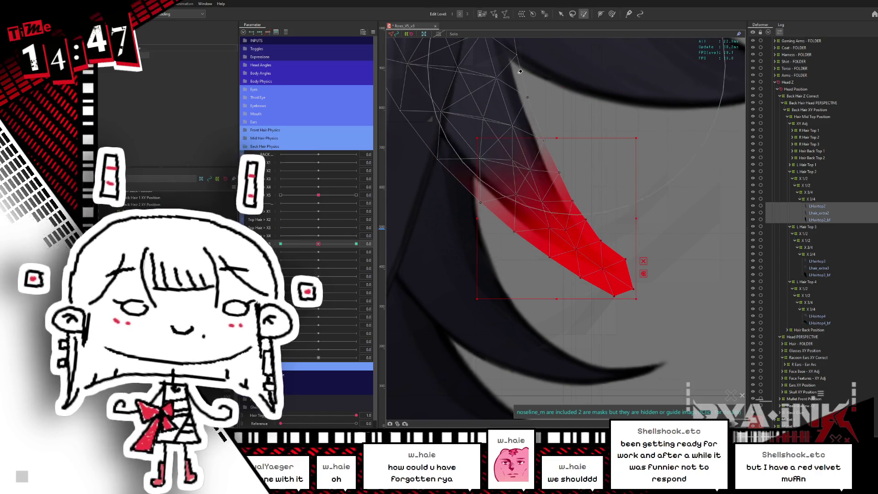
left_click(567, 74)
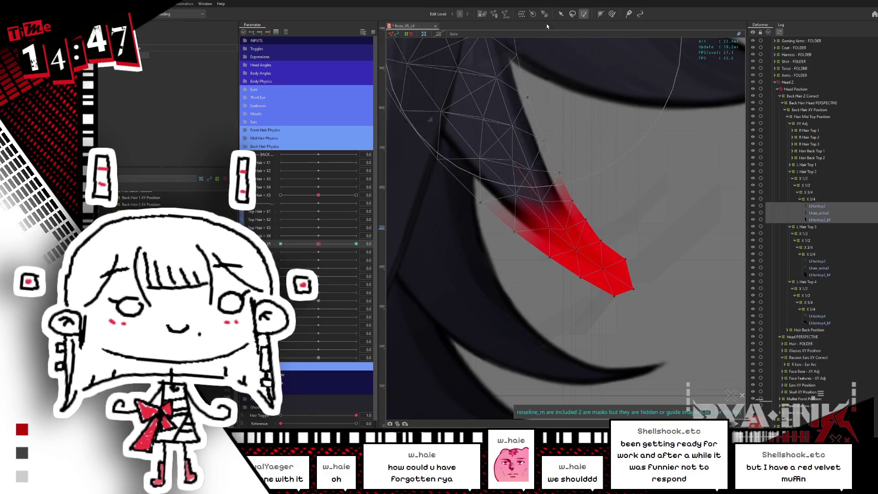
left_click(356, 243)
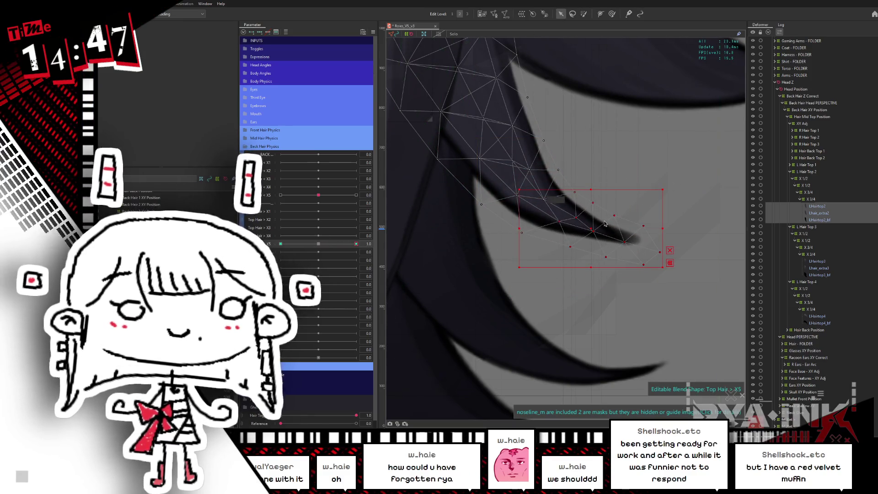
Step: Nudge the strand tip upward, then brush-select and reshape the lower tip points at the -1 keyform
left_click_drag(605, 223, 561, 219)
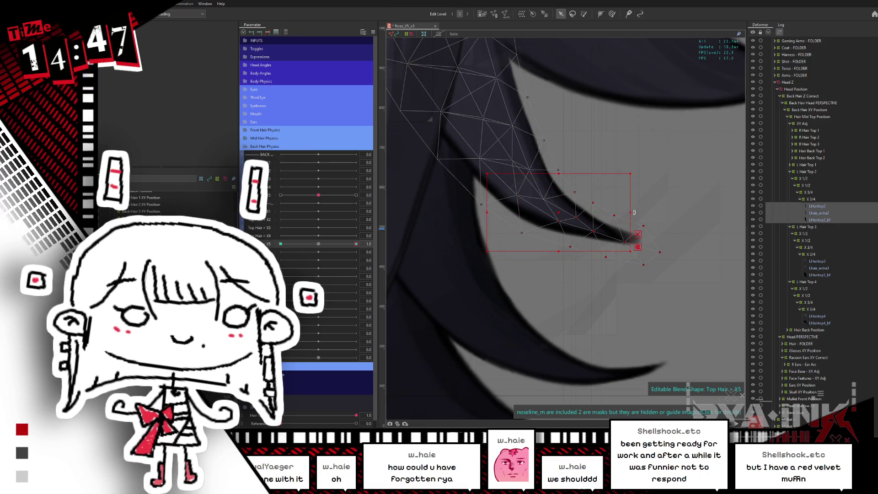
left_click_drag(634, 211, 635, 203)
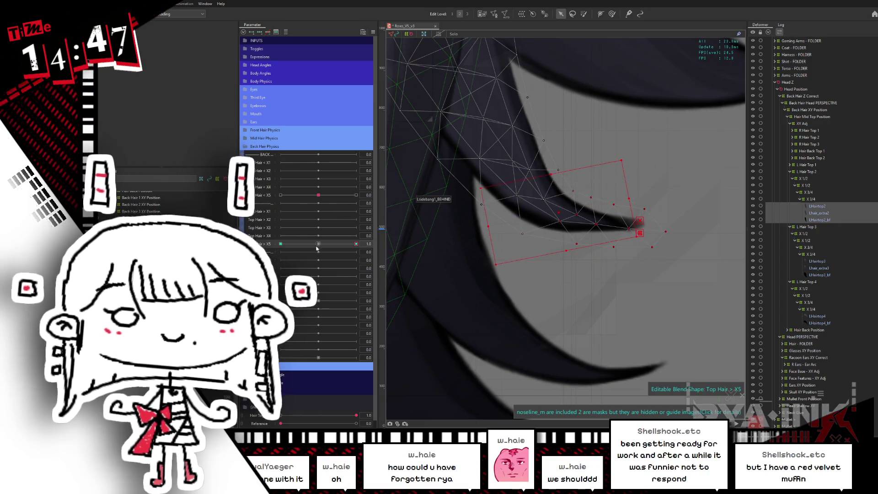
key("ctrl+z")
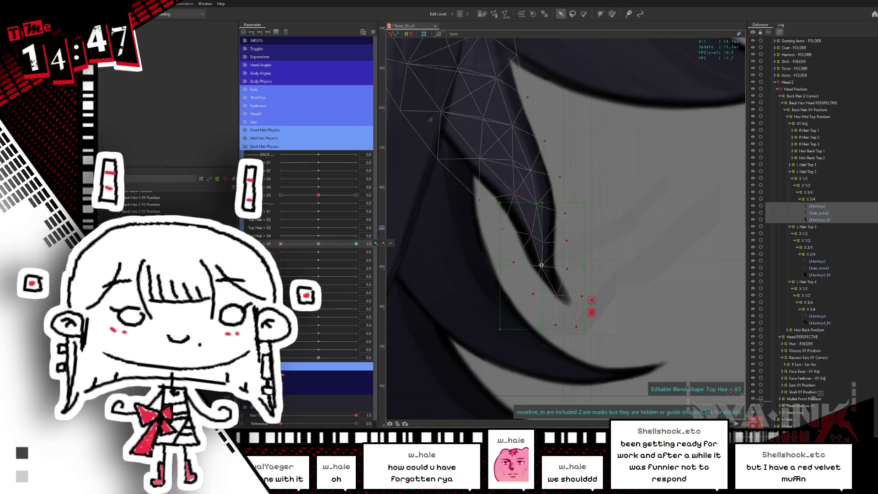
mouse_move(541, 265)
left_mouse_down()
mouse_move(535, 229)
mouse_move(578, 238)
left_mouse_up()
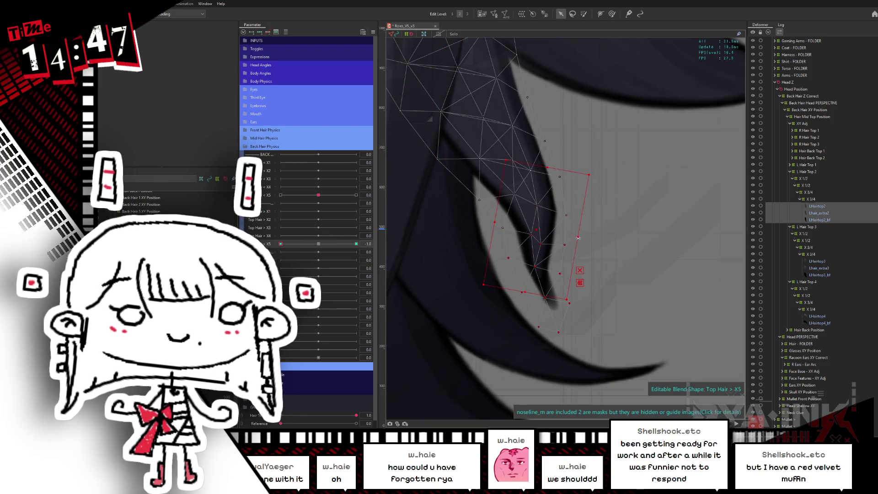
left_click(607, 228)
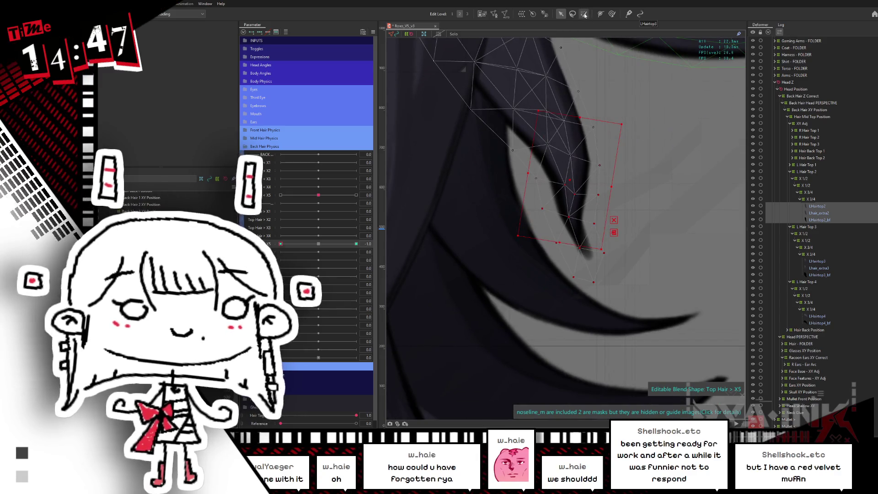
left_click(281, 243)
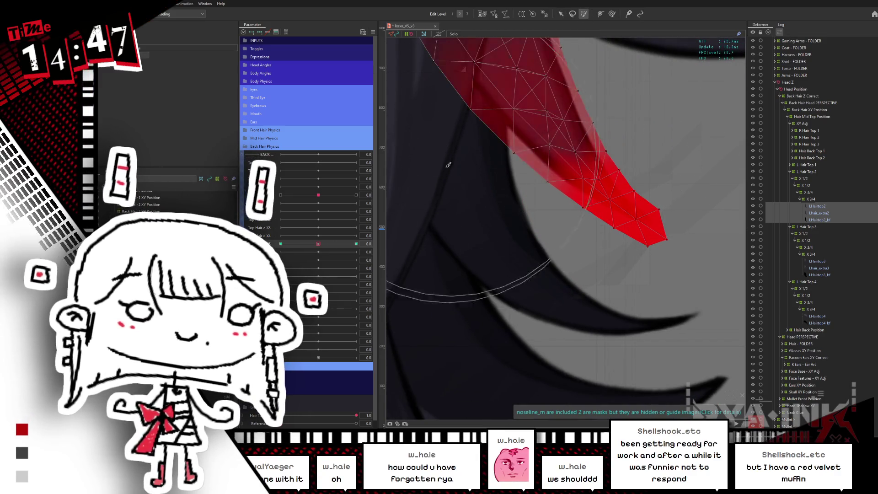
left_click(560, 91)
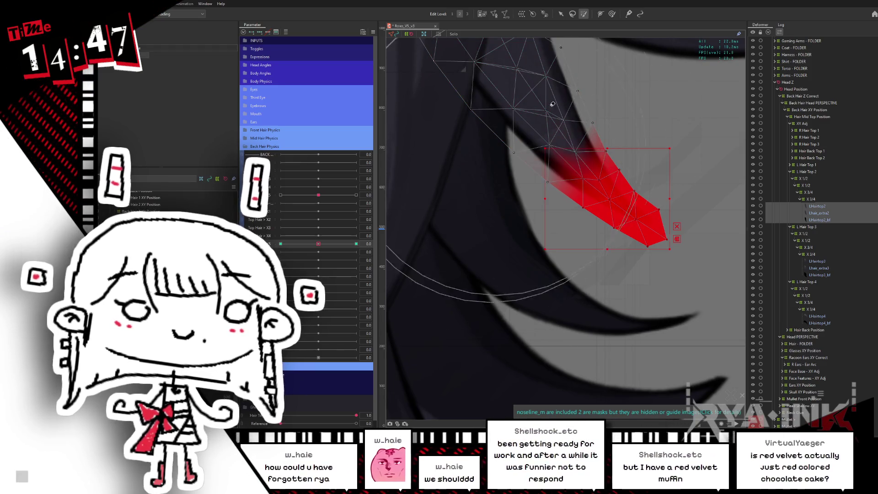
left_click_drag(544, 102, 483, 141)
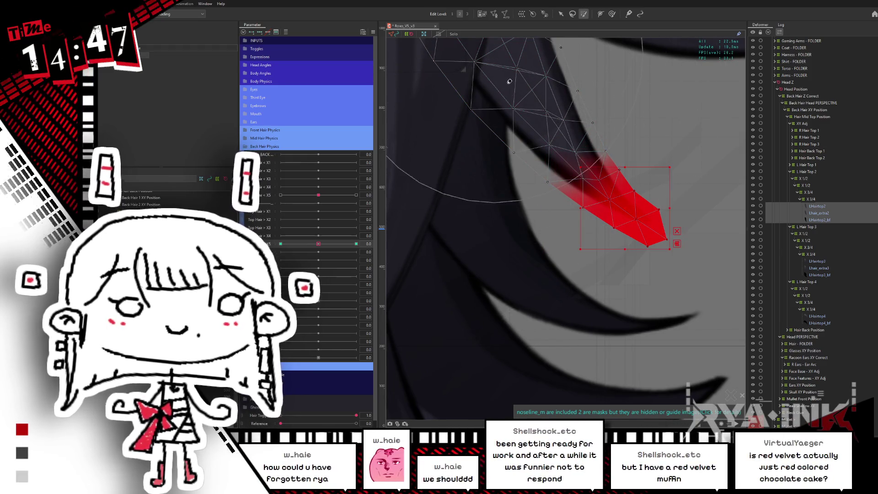
left_click(483, 140)
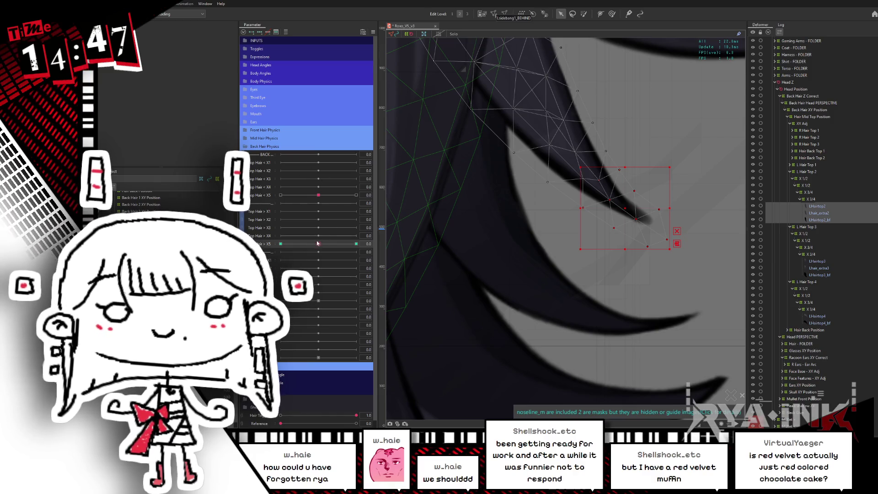
Step: Rotate and bend the hair tip to point right at the negative X5 end and repaint the tip selection
left_click_drag(319, 243, 281, 244)
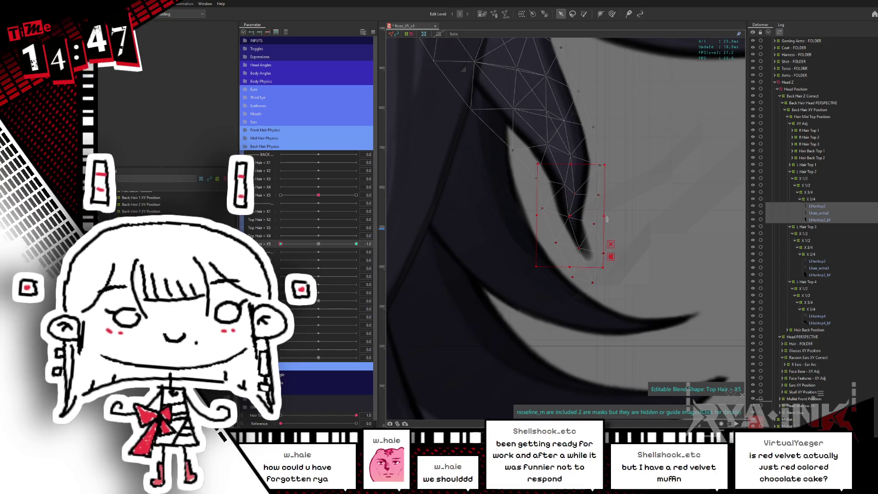
left_click_drag(592, 207, 599, 226)
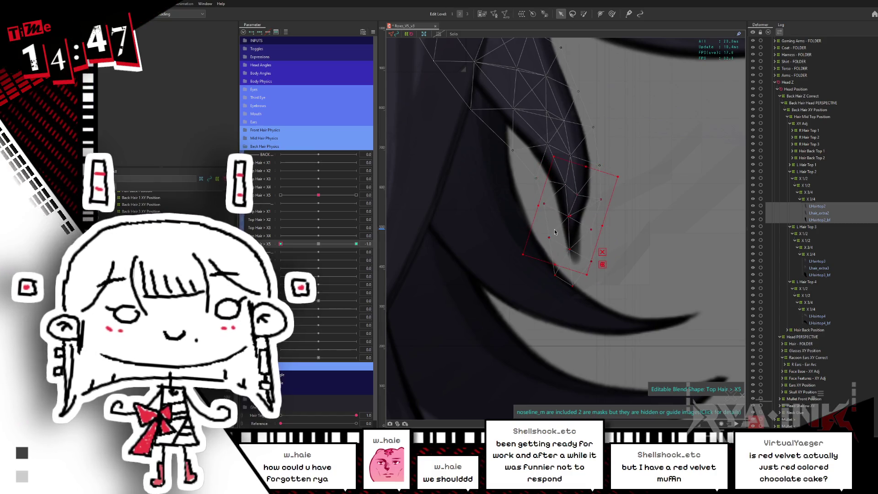
left_click_drag(324, 244, 281, 244)
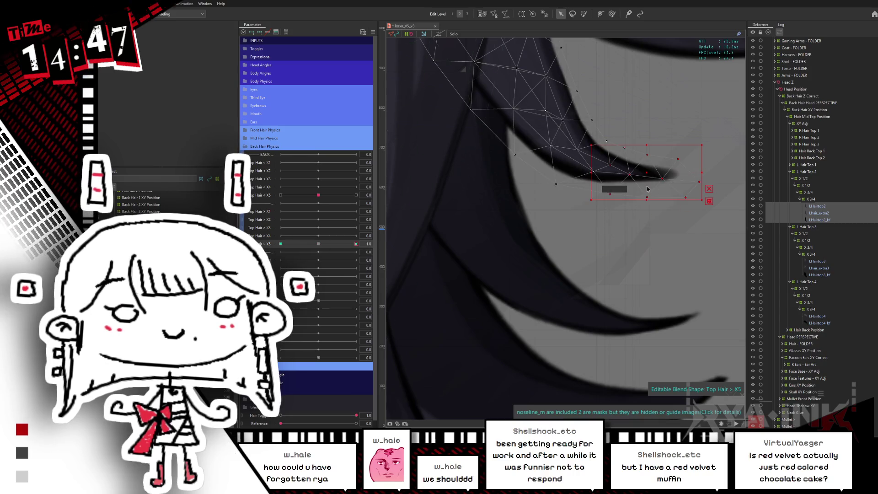
mouse_move(679, 174)
left_mouse_down()
mouse_move(674, 158)
mouse_move(519, 91)
left_mouse_up()
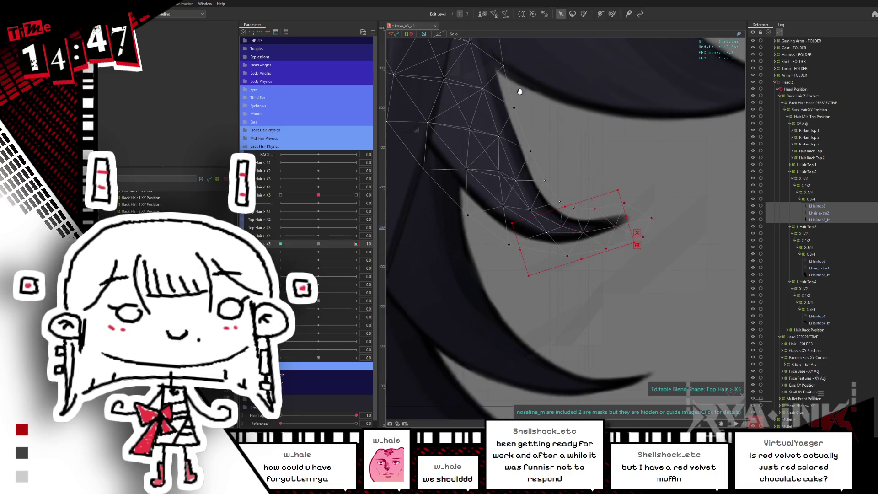
left_click(583, 14)
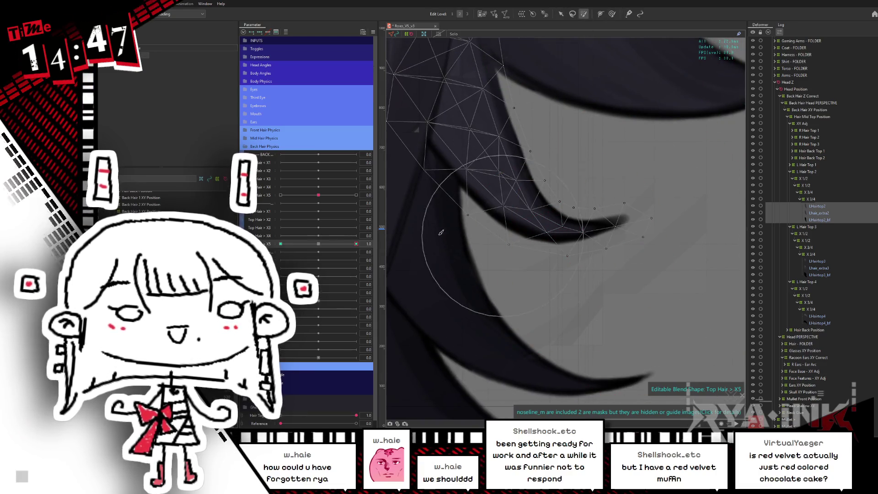
left_click_drag(618, 221, 590, 302)
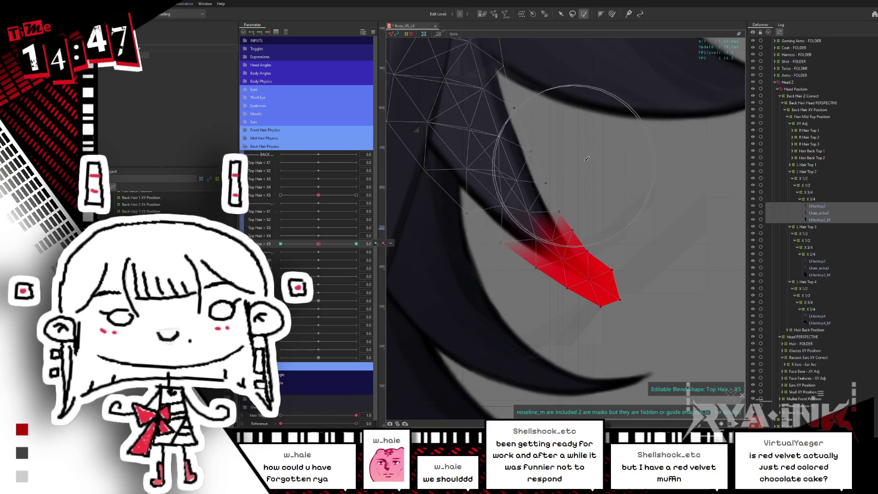
key("Escape")
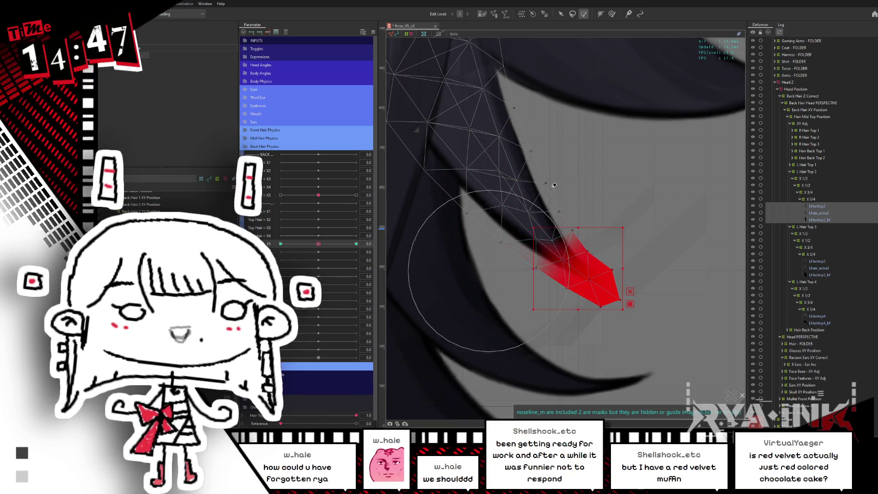
left_click(561, 14)
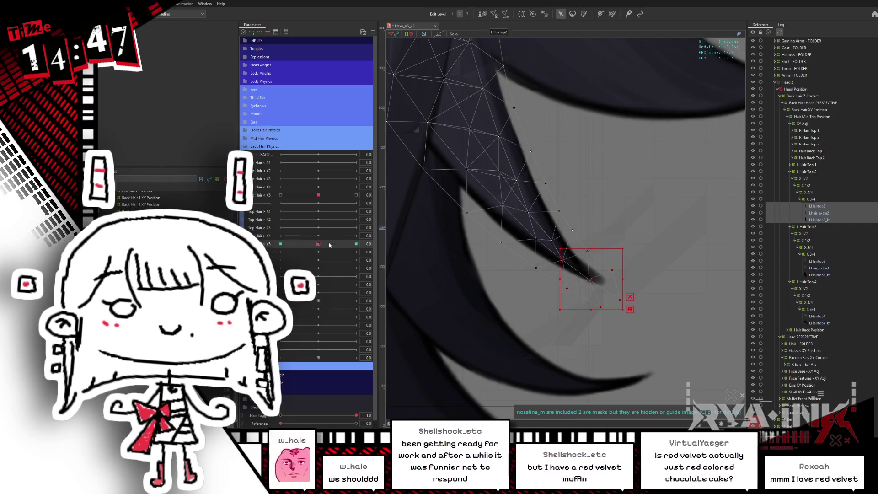
Step: Rotate and reposition the hair-tip points at the Top Hair X5 +1 keyform
left_click_drag(317, 243, 373, 242)
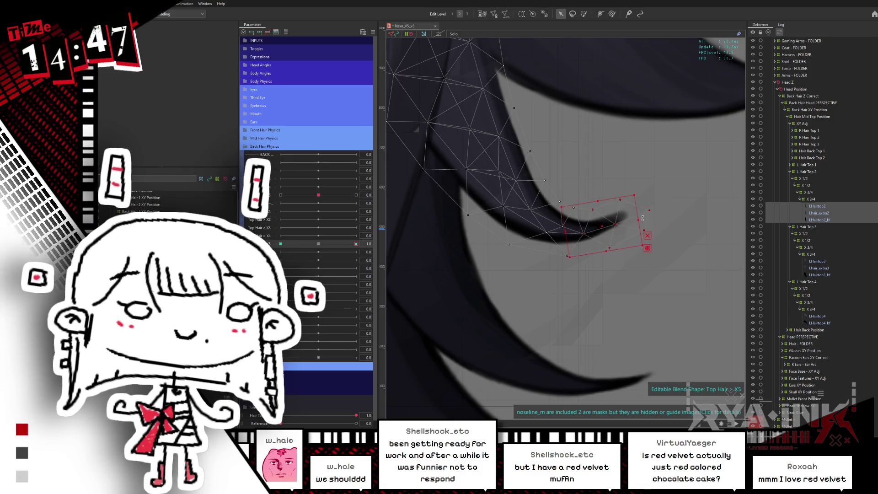
mouse_move(638, 228)
left_mouse_down()
mouse_move(612, 224)
mouse_move(603, 240)
mouse_move(614, 218)
mouse_move(529, 309)
left_mouse_up()
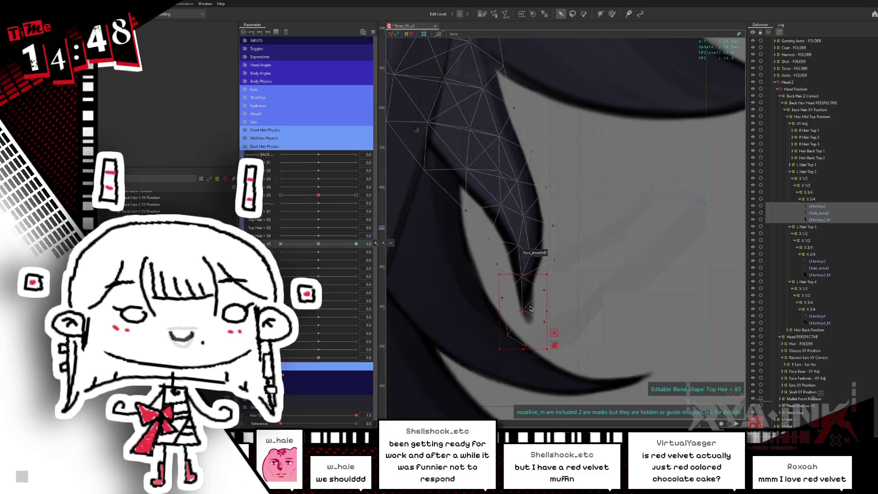
left_click_drag(542, 278, 613, 235)
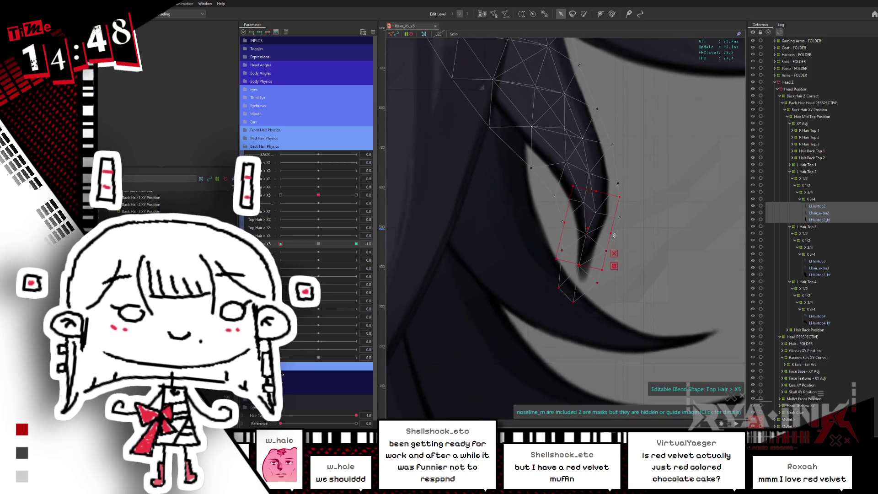
left_click(584, 14)
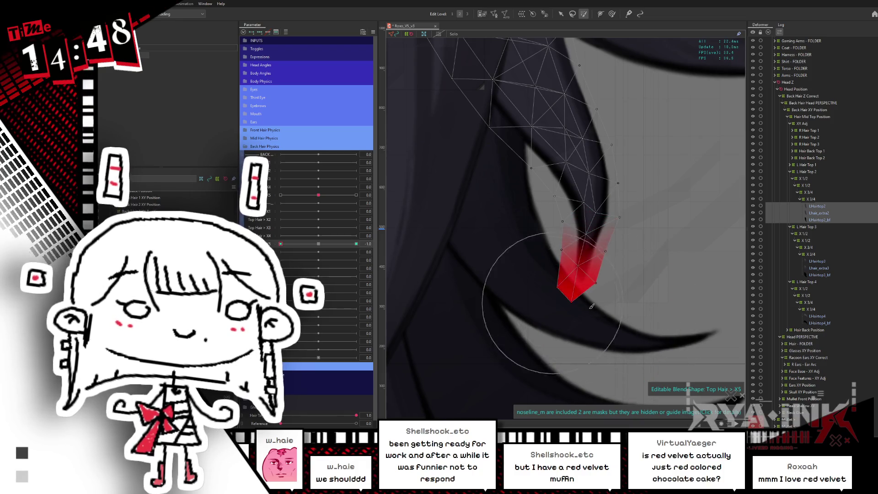
key("v")
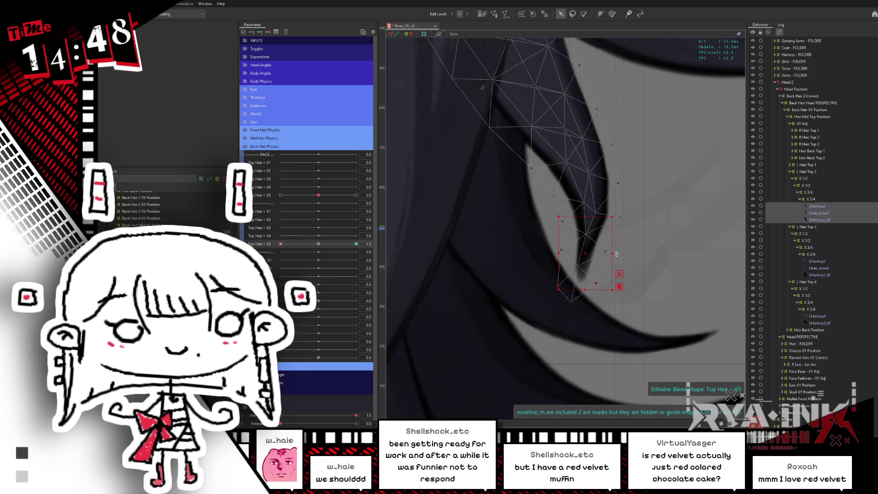
Step: Rotate the tip further clockwise, curve it up to the right and check it with the overlay hidden
left_click_drag(609, 261, 422, 307)
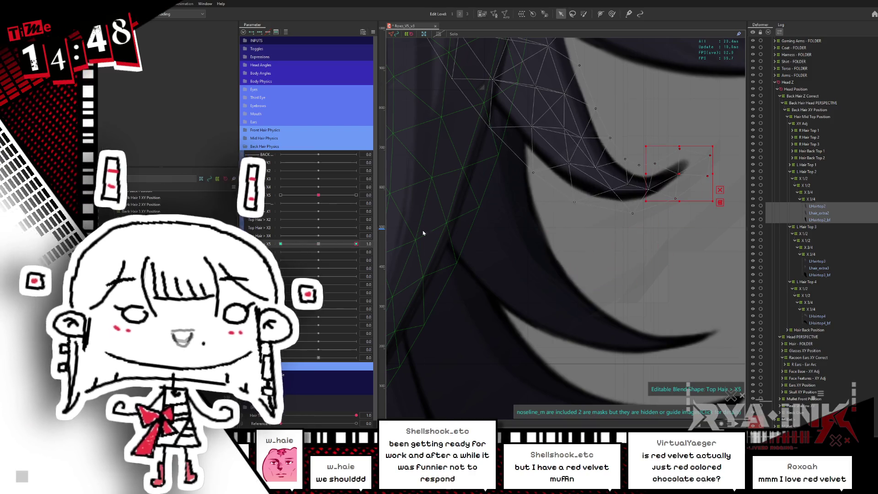
mouse_move(316, 250)
left_mouse_down()
mouse_move(646, 236)
mouse_move(614, 244)
left_mouse_up()
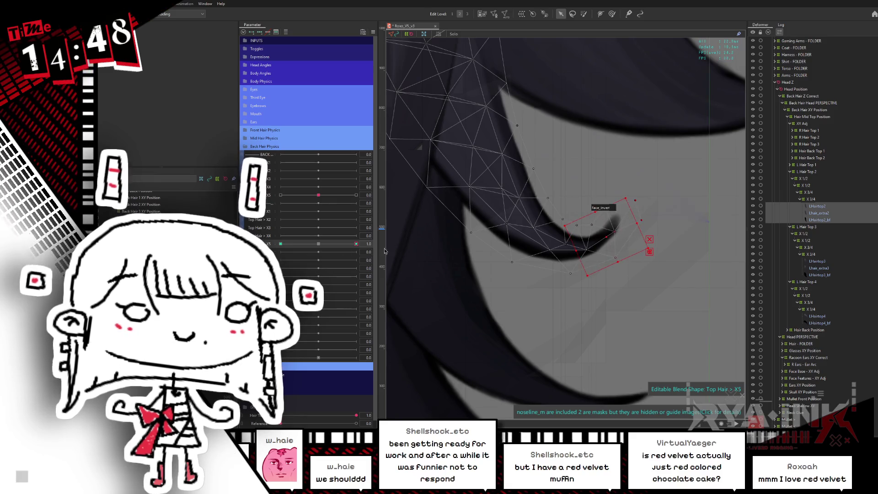
key("ctrl+h")
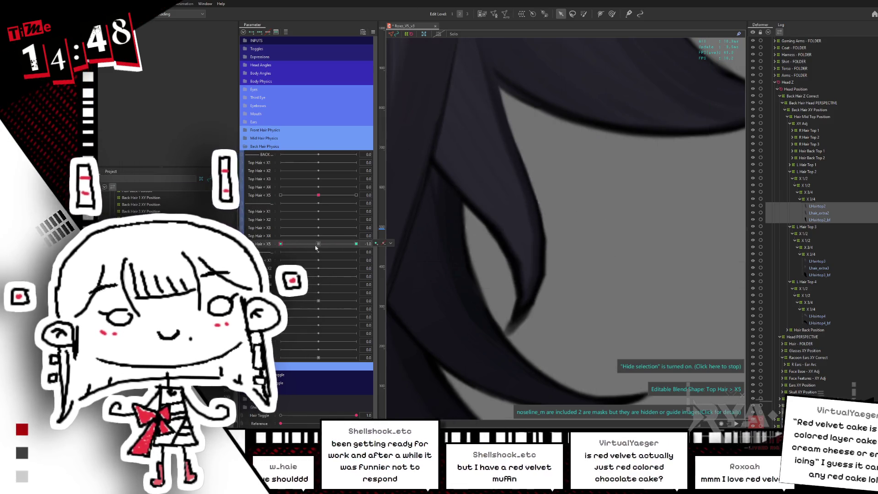
Step: Scrub both Top Hair X5 parameters on the full model, reset them to 0 and select the LHairtop3 group
left_click(316, 246)
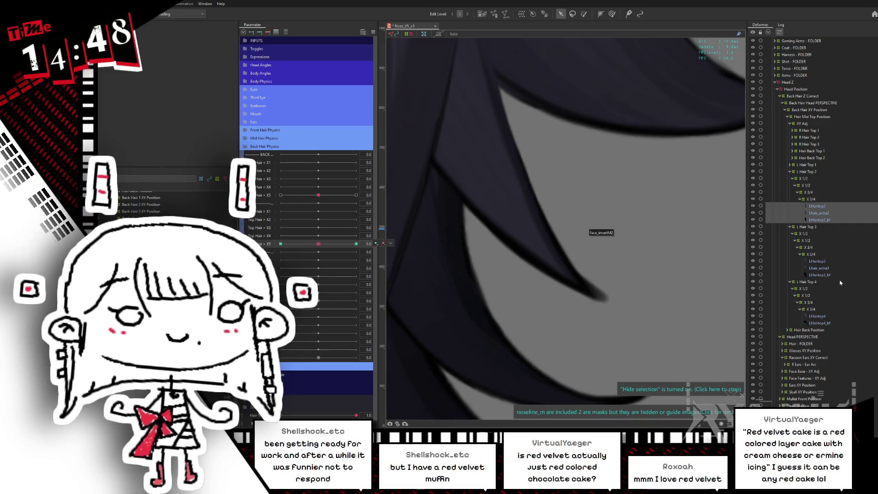
scroll(720, 247, "down", 5)
scroll(693, 258, "down", 3)
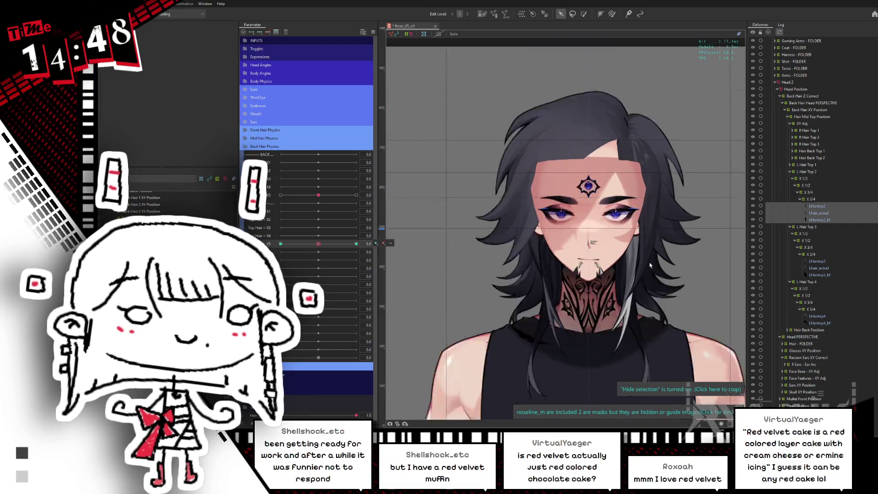
scroll(694, 274, "up", 2)
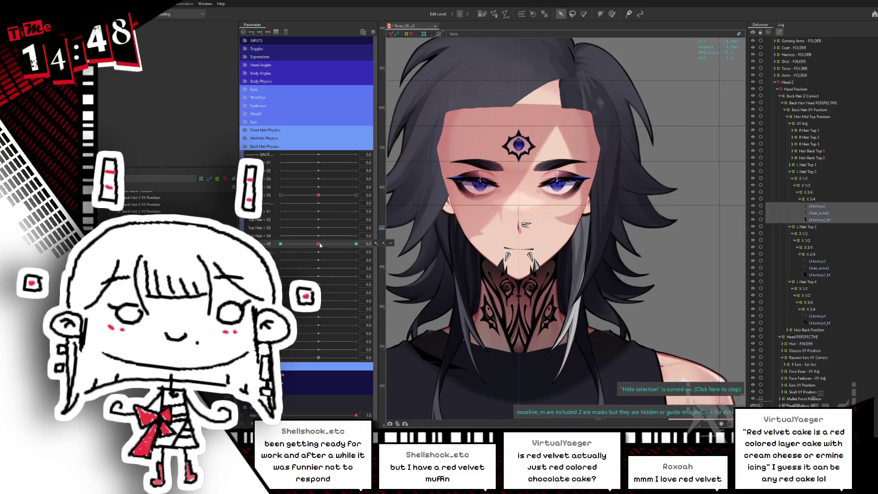
left_click_drag(319, 245, 347, 242)
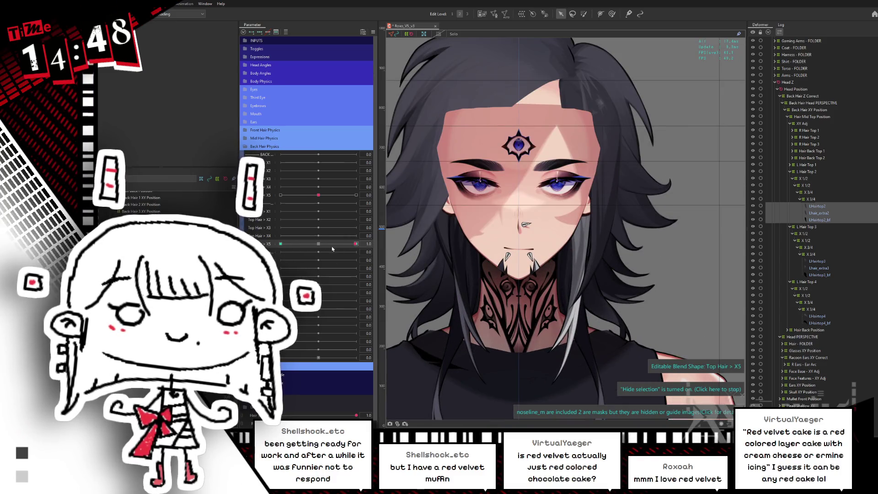
left_click(294, 200)
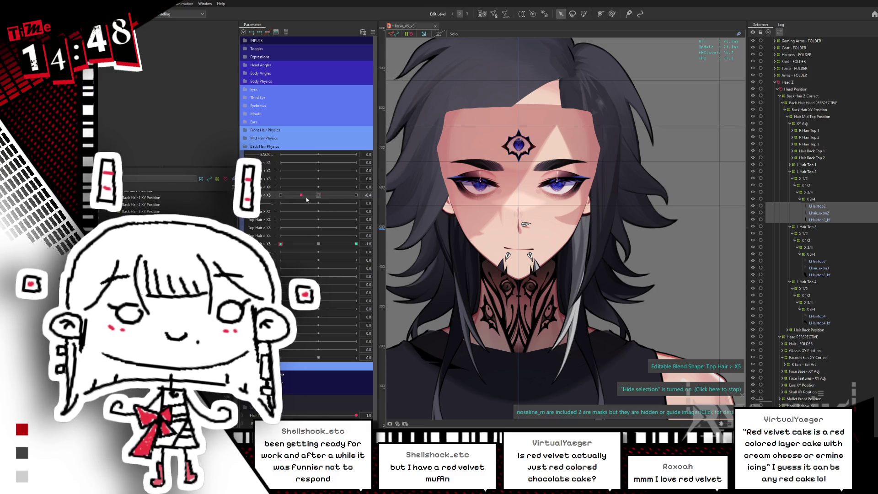
left_click_drag(307, 200, 368, 202)
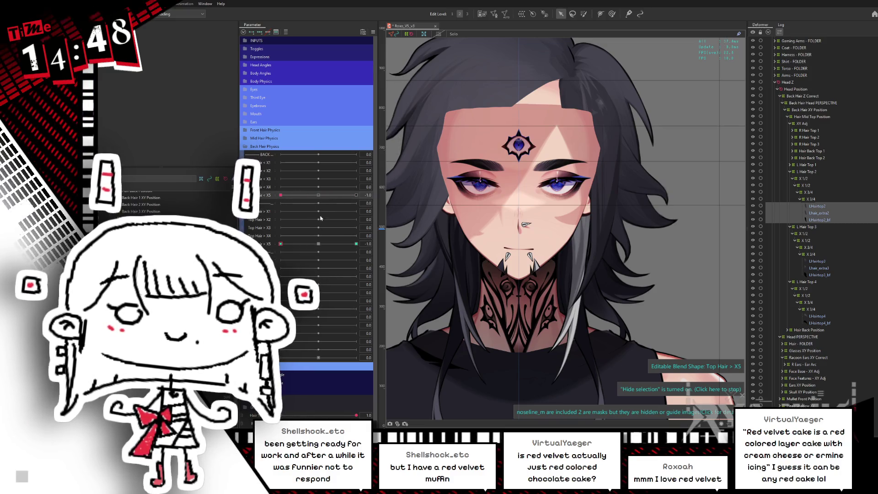
left_click(333, 245)
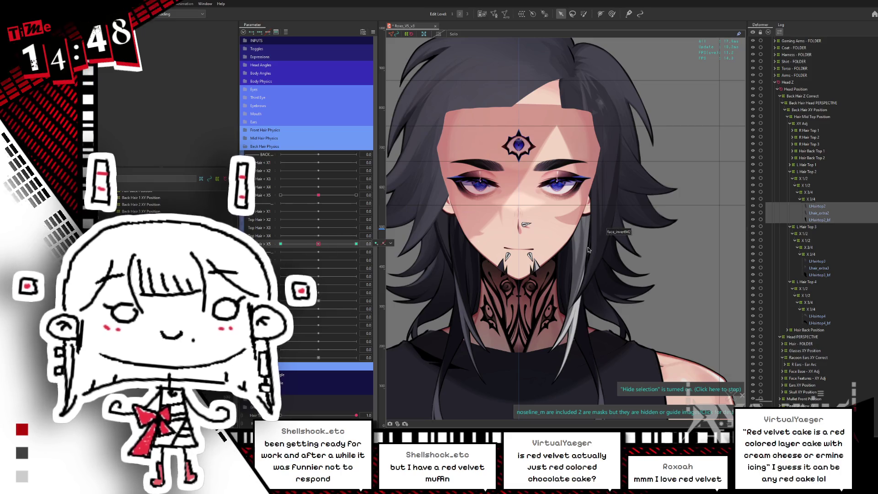
left_click(827, 262)
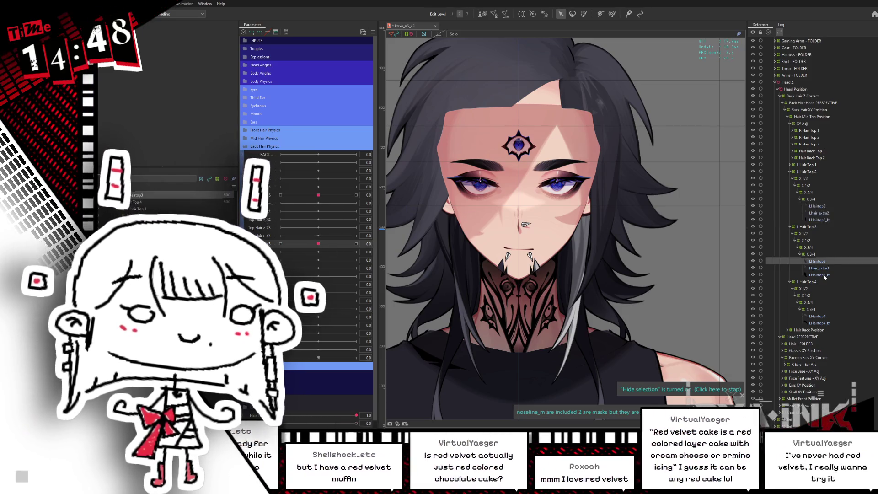
scroll(592, 204, "up", 2)
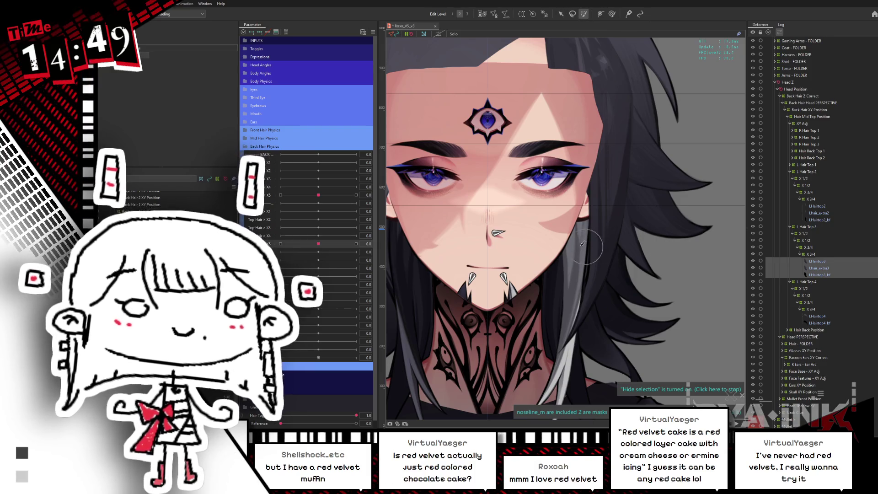
Step: Select the right hair strand's mesh, mark its tip for deforming and jump to the Top Hair > X5 end keyform
left_click(681, 241)
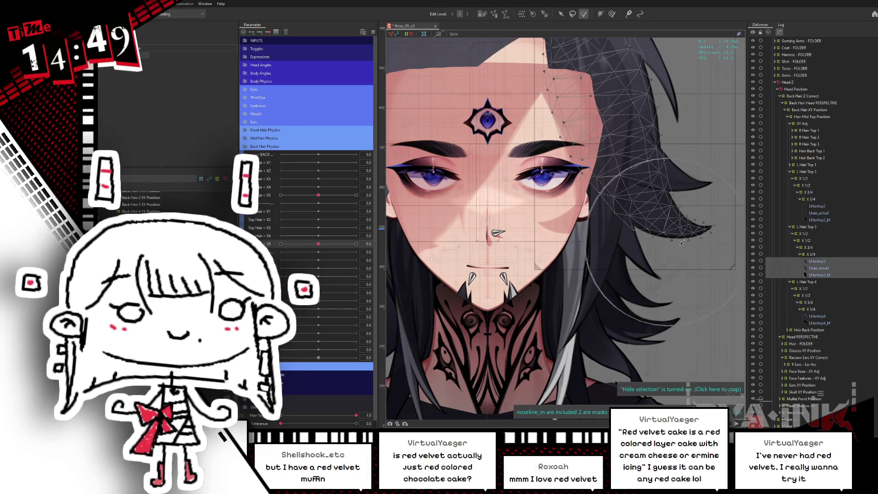
left_click_drag(681, 242, 637, 251)
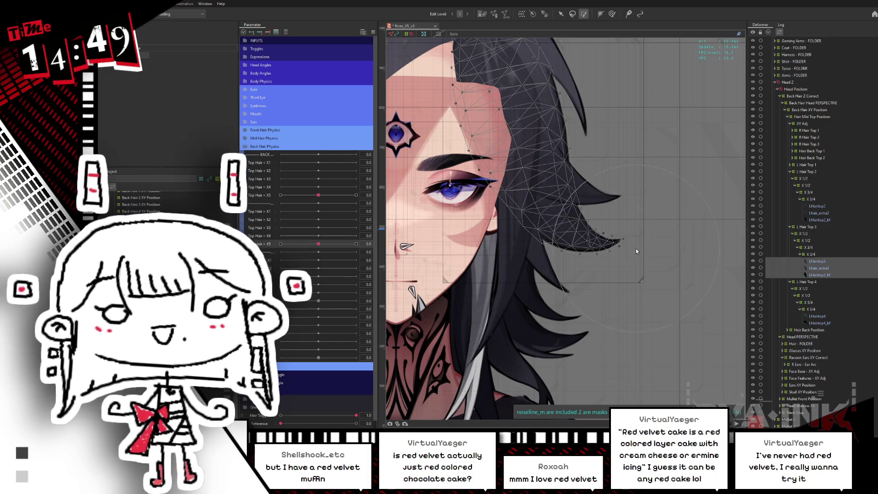
scroll(636, 251, "up", 2)
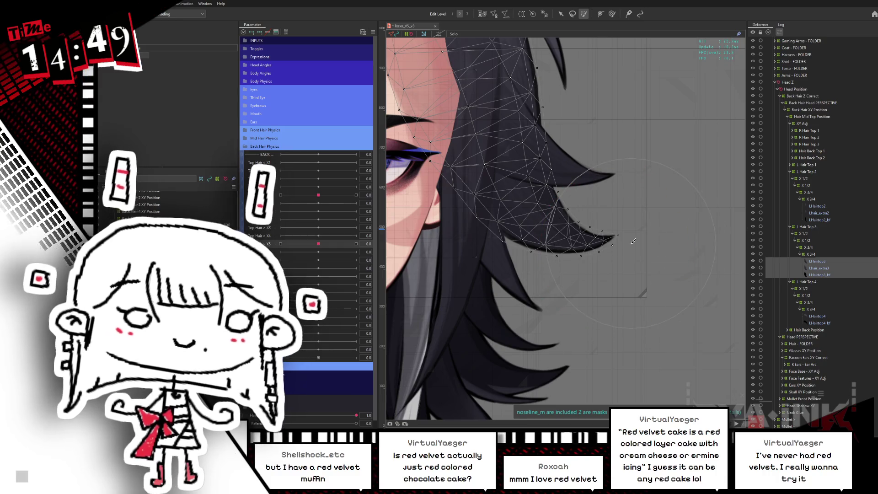
scroll(632, 241, "up", 2)
left_click(610, 255)
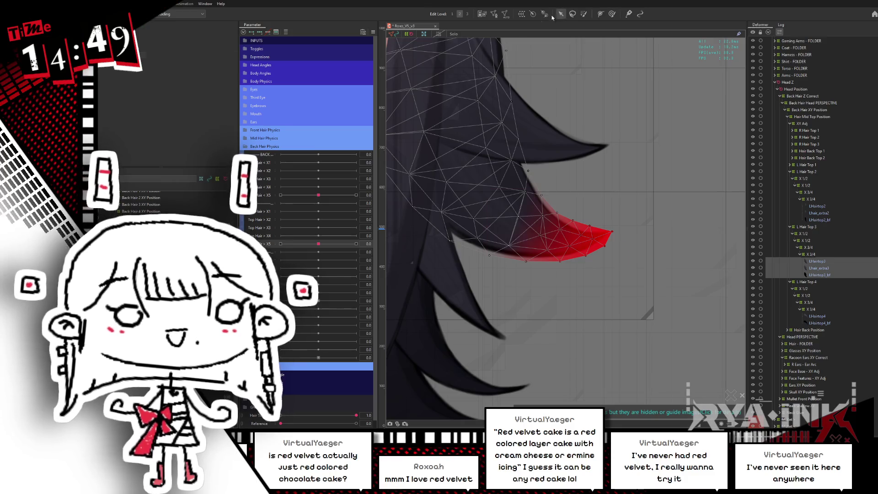
left_click(561, 13)
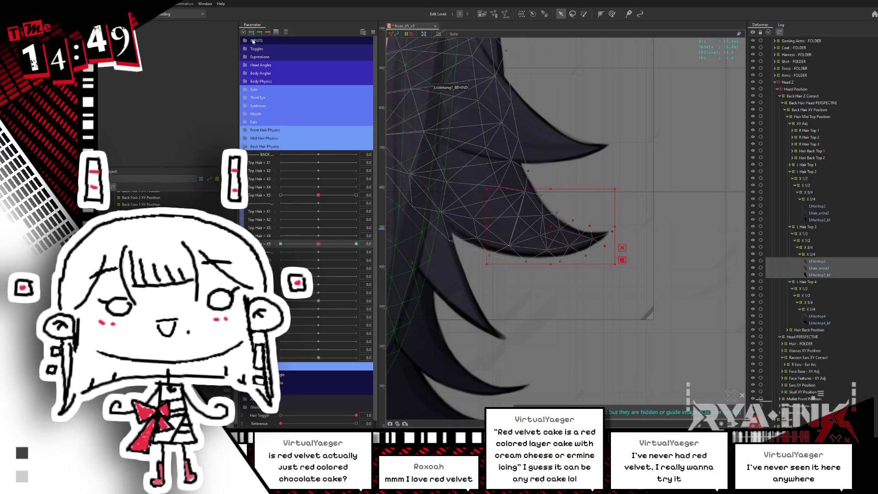
left_click(356, 244)
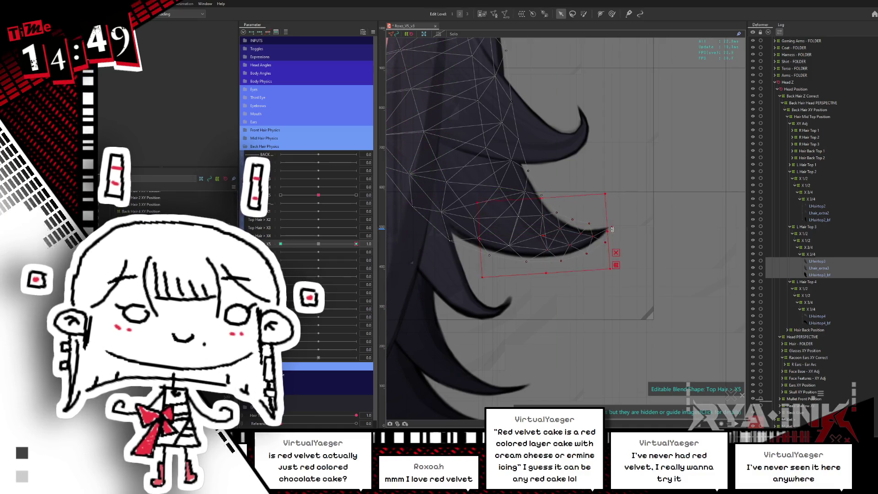
Step: Try rotating the hair tip both ways at the X5 end keyform, undoing each attempt
left_click_drag(612, 237, 604, 214)
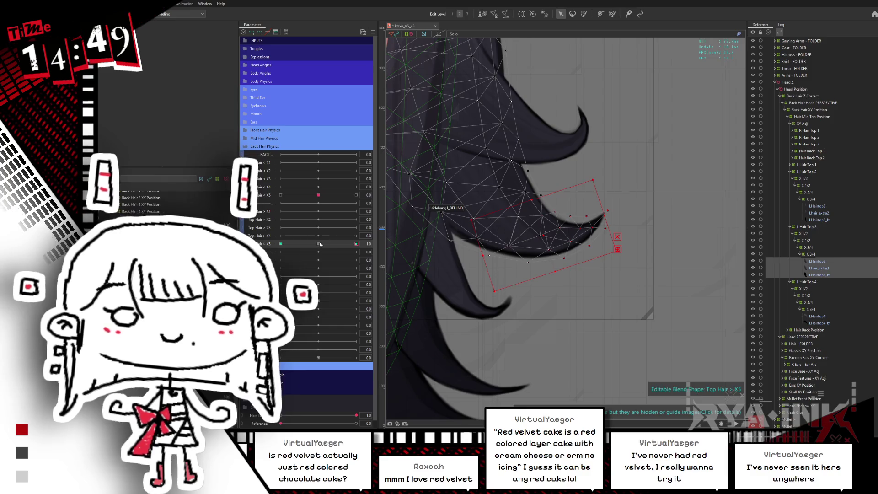
key("ctrl+z")
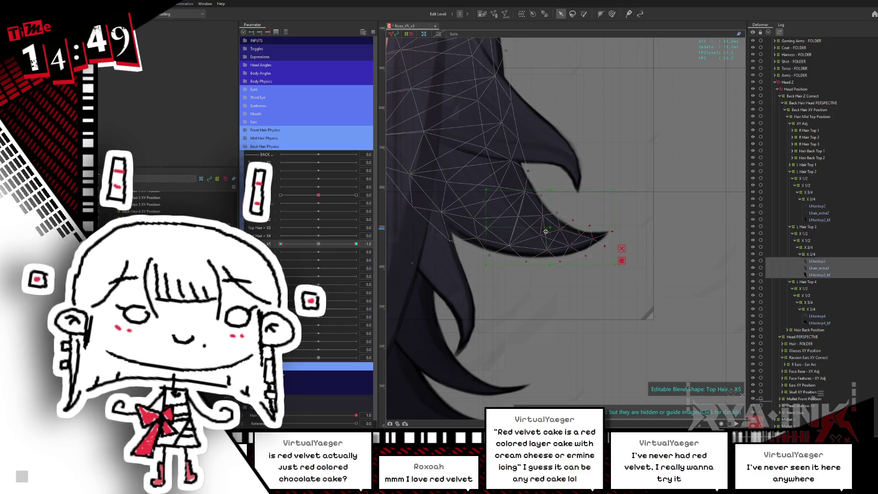
left_click_drag(609, 231, 595, 256)
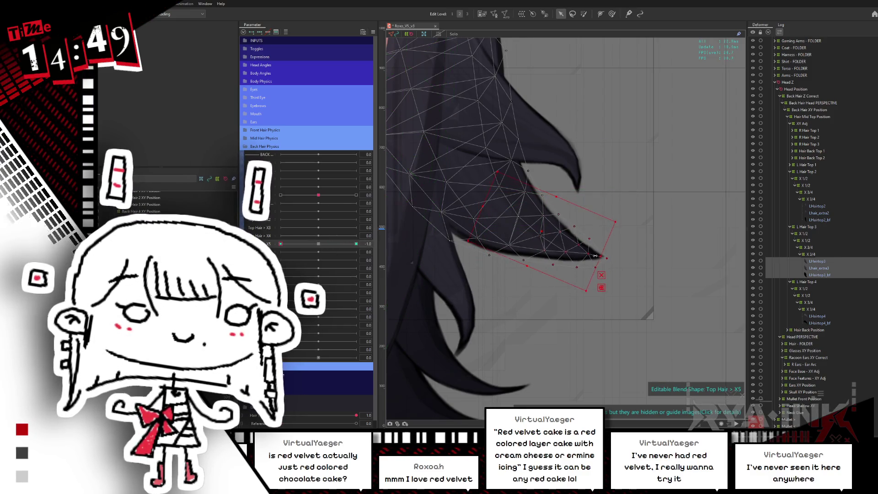
left_click_drag(540, 233, 541, 234)
key("ctrl+z")
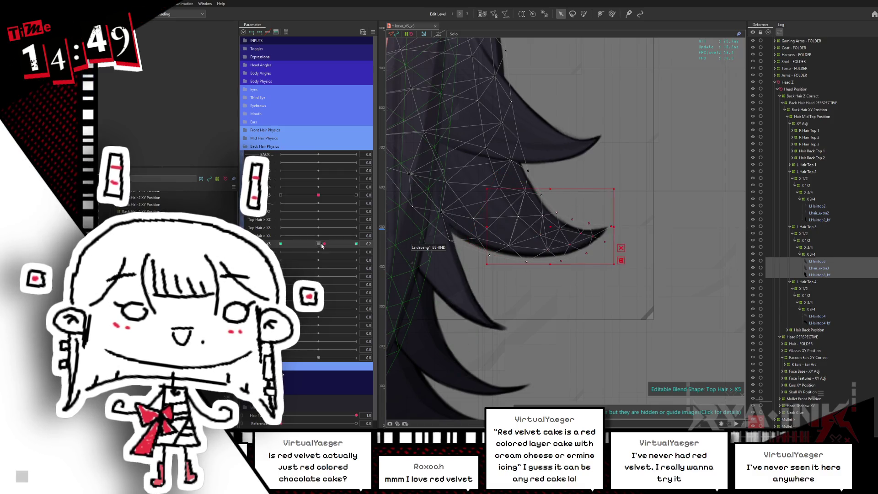
key("ctrl+z")
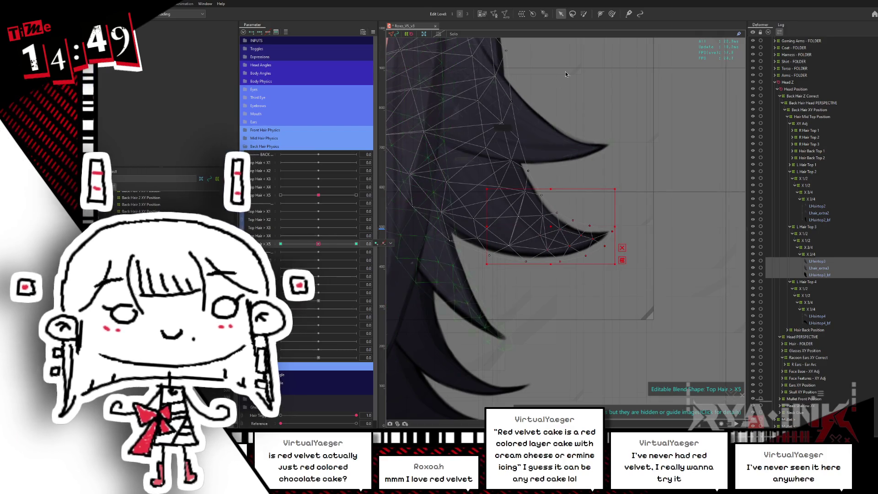
Step: Repaint the tip's deform area, preview X5 halfway, then rotate the tip clockwise and undo it
key("b")
left_click(495, 187)
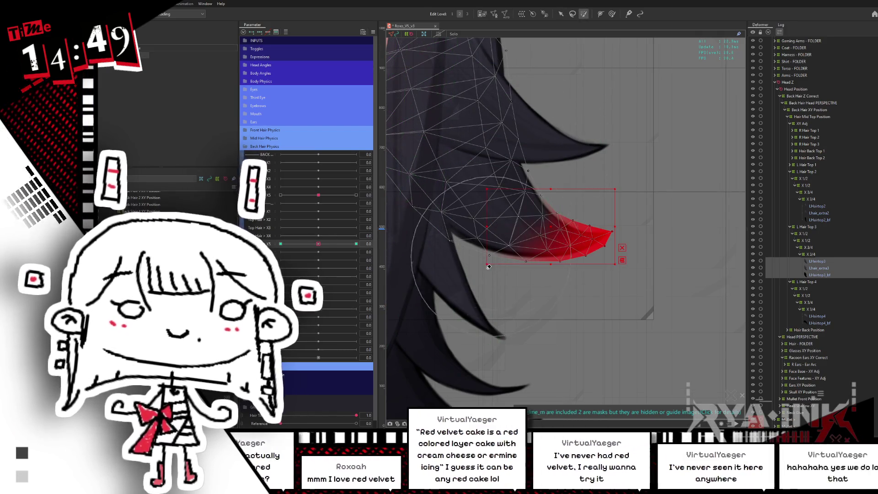
key("Escape")
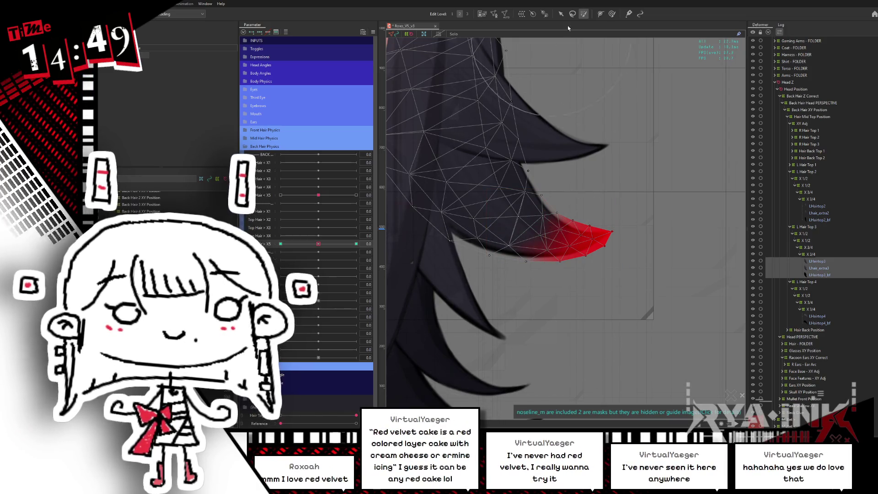
left_click(356, 244)
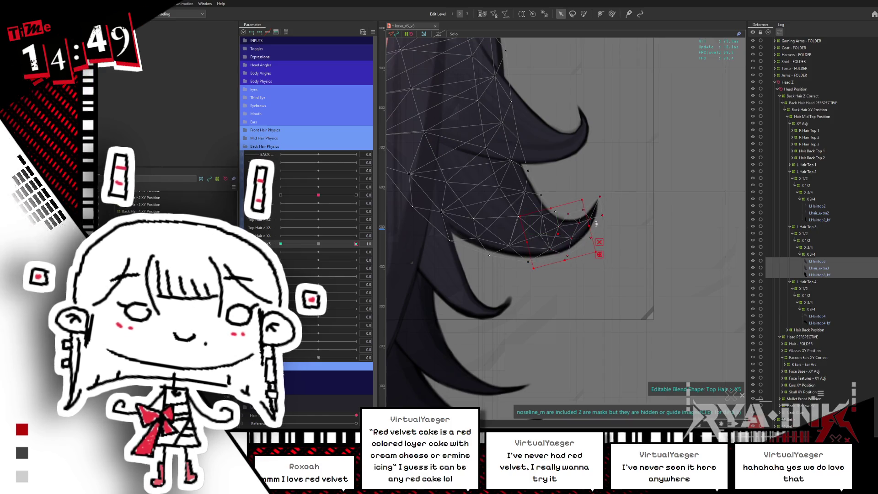
left_click_drag(356, 243, 299, 244)
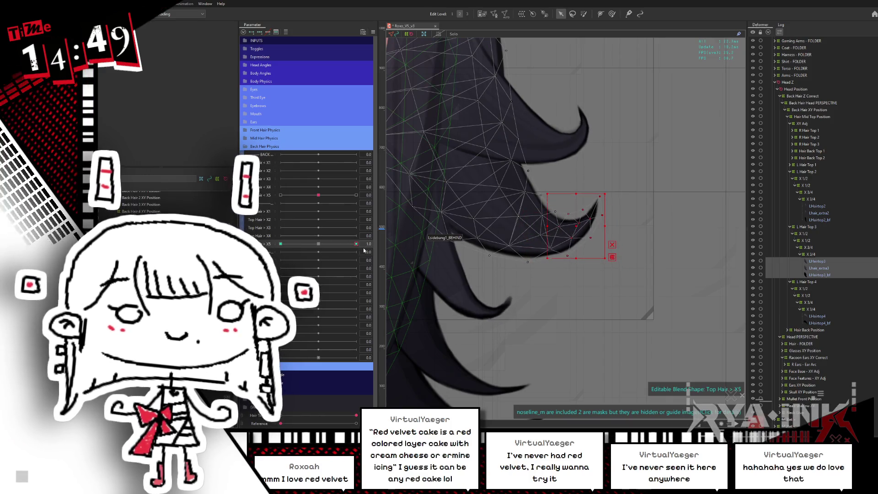
left_click(356, 243)
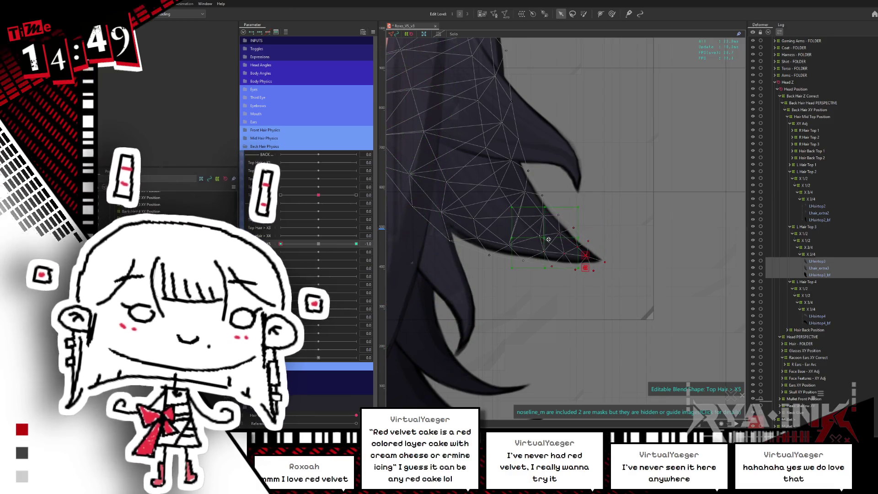
left_click_drag(583, 239, 579, 245)
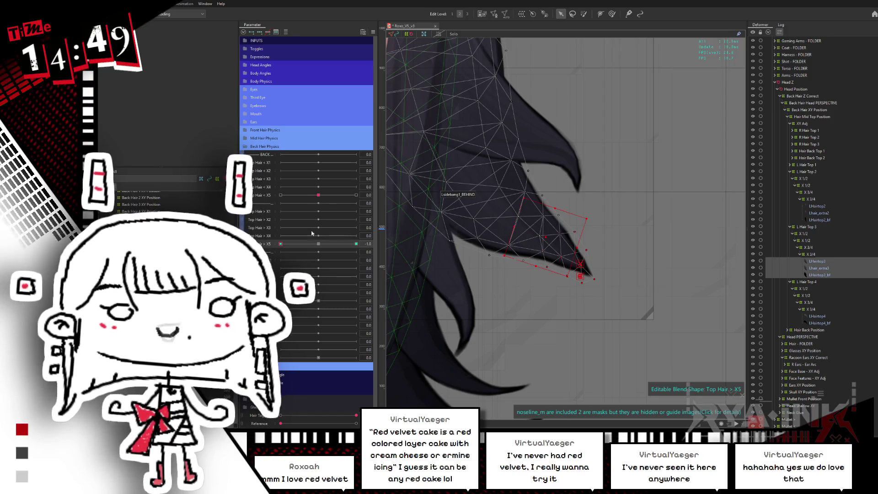
key("ctrl+z")
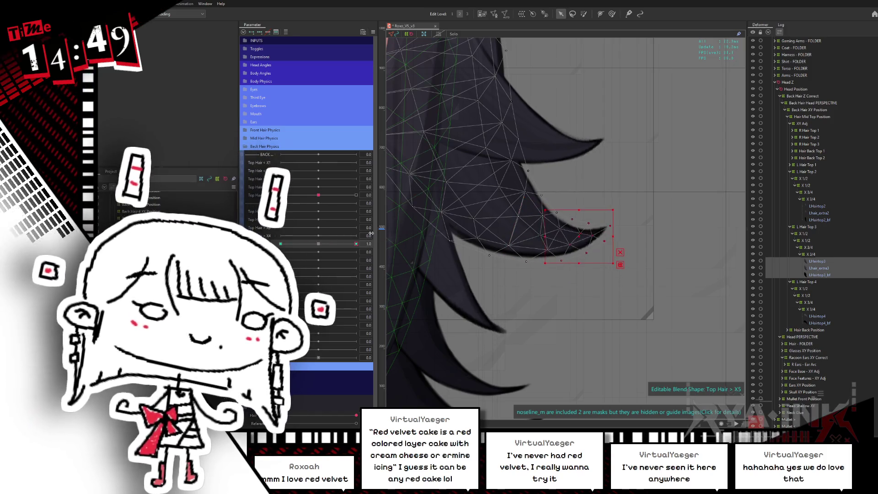
Step: Reselect the tip points, shift them right and bend the tip downward, then shrink the deform brush
key("b")
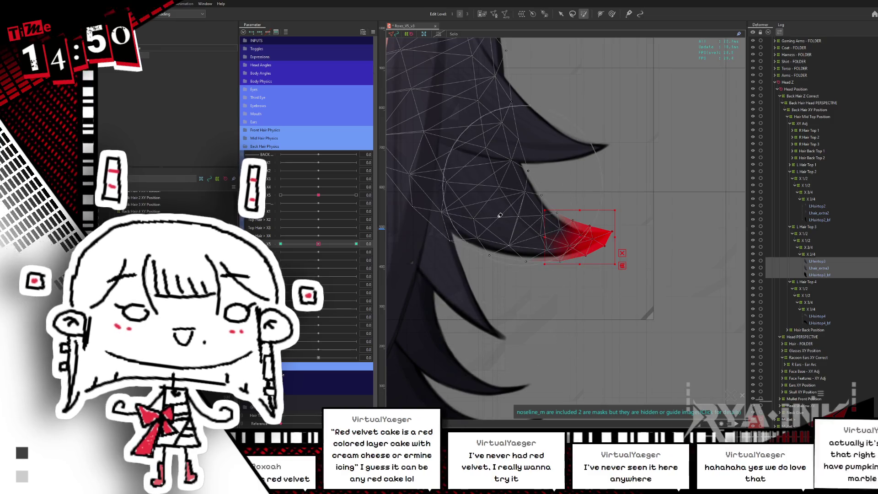
key("v")
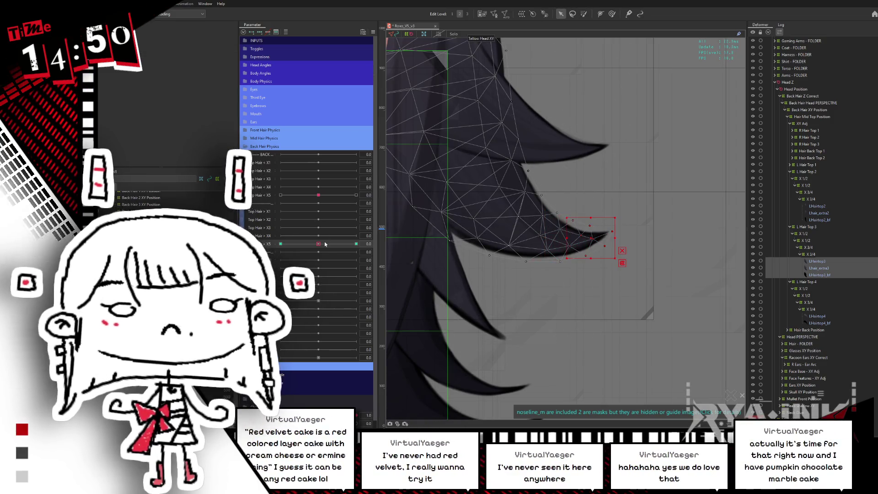
left_click_drag(318, 243, 356, 243)
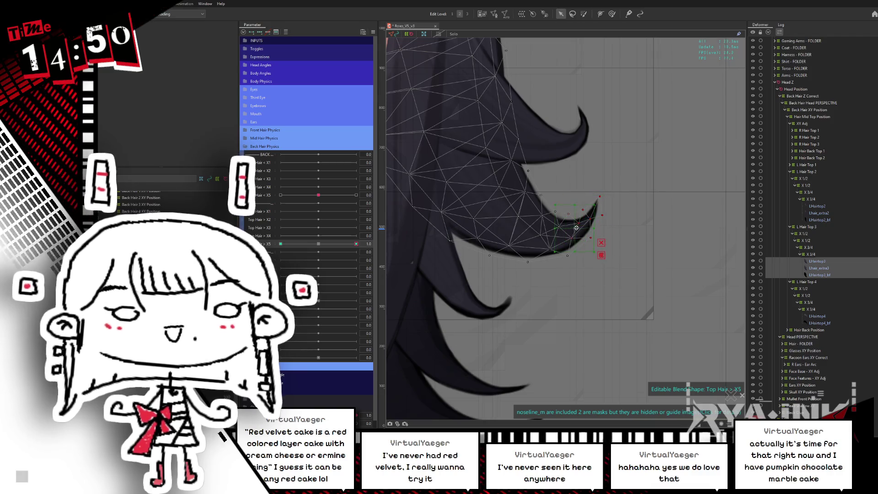
mouse_move(577, 227)
left_mouse_down()
mouse_move(602, 229)
mouse_move(606, 214)
left_mouse_up()
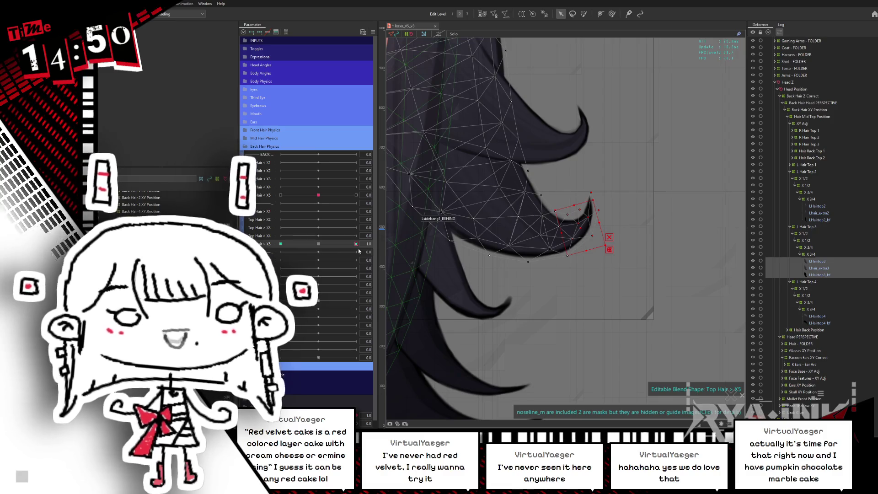
left_click_drag(586, 226, 580, 260)
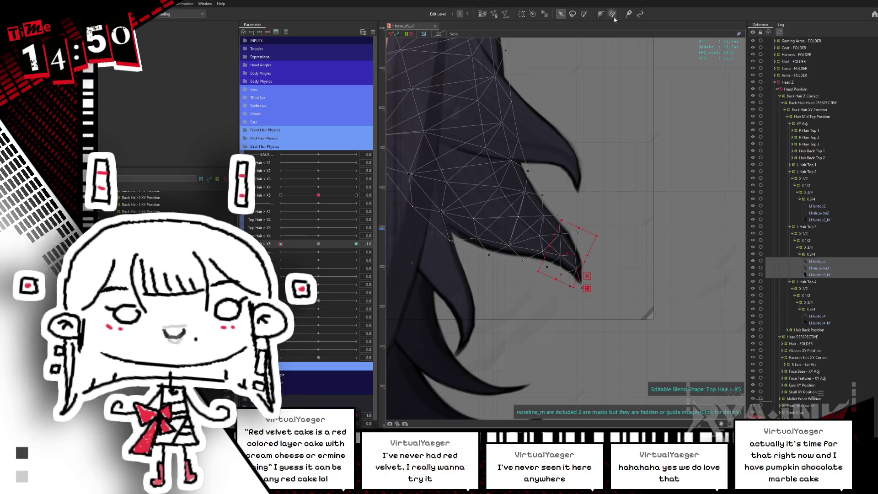
key("b")
left_click_drag(667, 247, 577, 237)
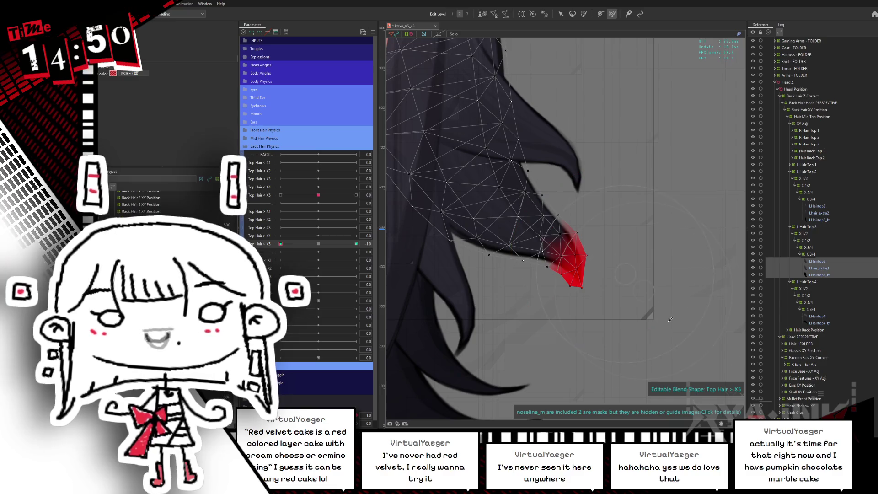
key("ctrl+h")
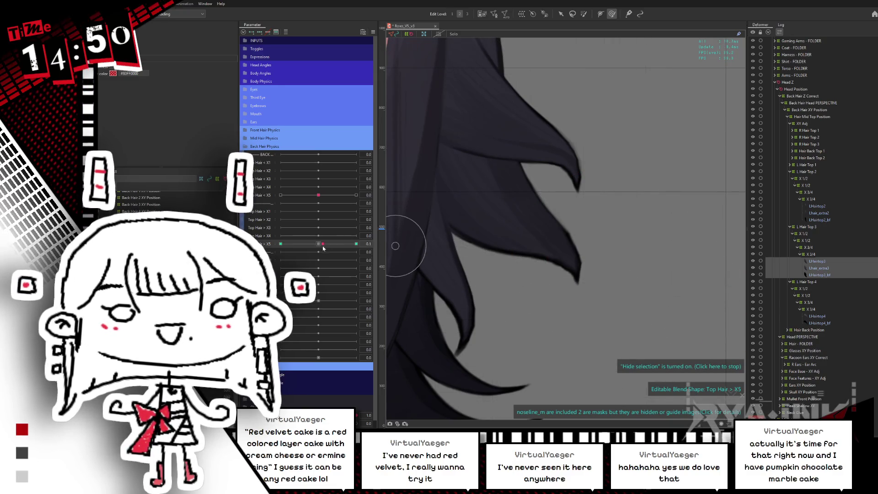
Step: Undo a stray upward curl, reset the parameter to neutral and scrub Top Hair > X5 into its end pose
left_click_drag(580, 270, 592, 185)
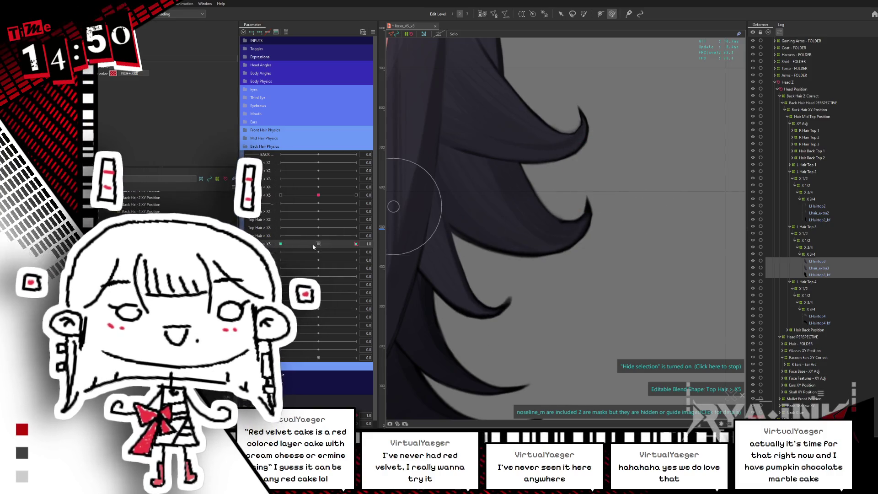
key("ctrl+z")
key("ctrl+z")
key("ctrl+z")
key("ctrl+z")
mouse_move(309, 243)
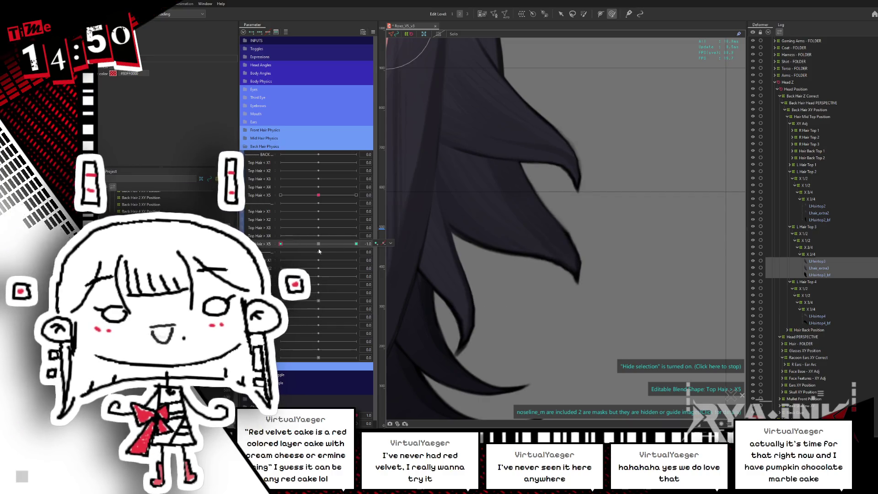
left_click(318, 243)
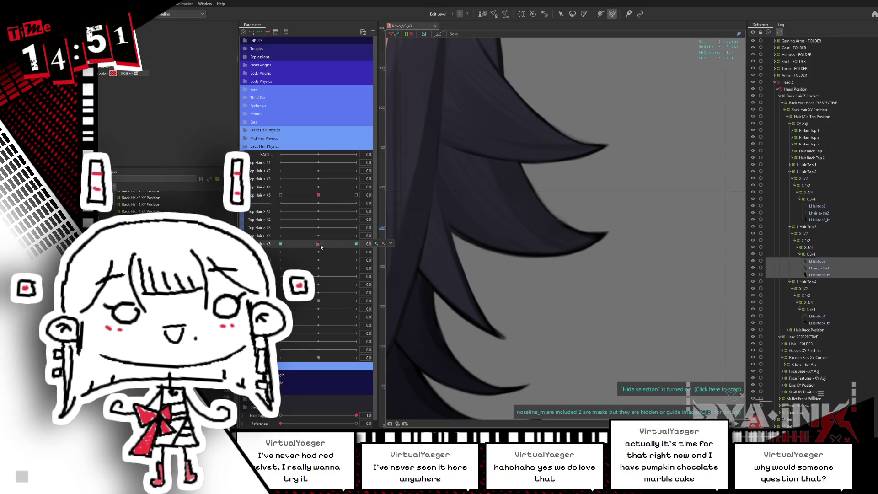
left_click_drag(319, 245, 377, 228)
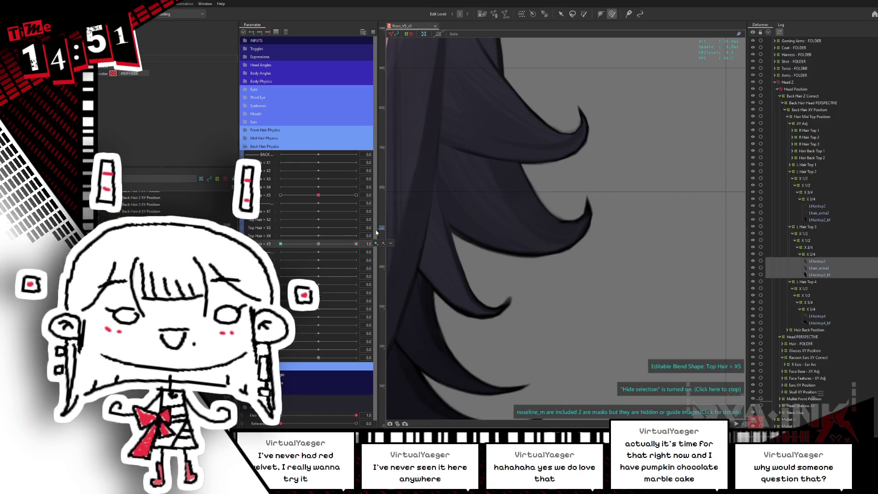
scroll(610, 239, "down", 5)
scroll(610, 239, "up", 2)
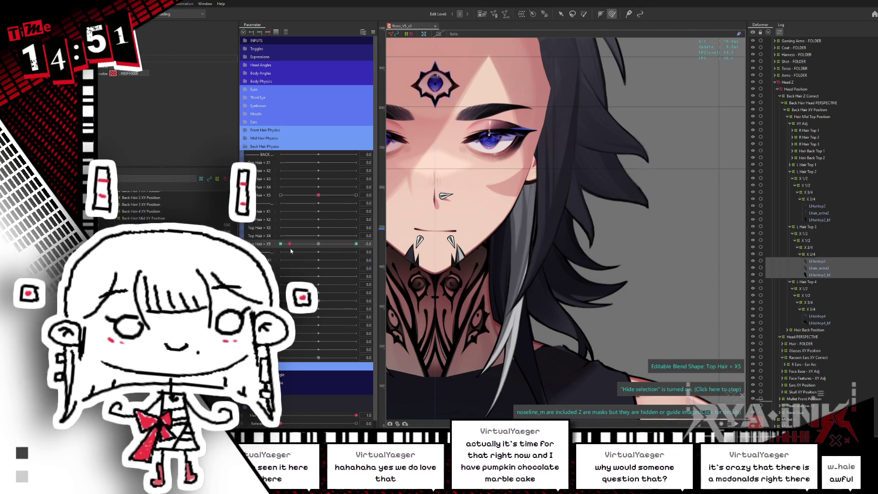
Step: Scrub Top Hair > X5 through neutral to its end keyform and select the LHairtop4_bf strand tip
mouse_move(357, 244)
left_mouse_down()
mouse_move(293, 245)
mouse_move(392, 232)
left_mouse_up()
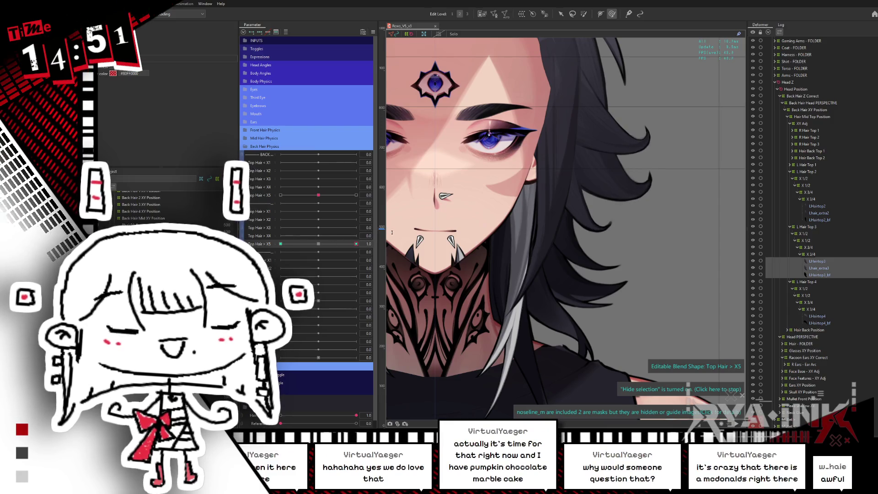
left_click(318, 243)
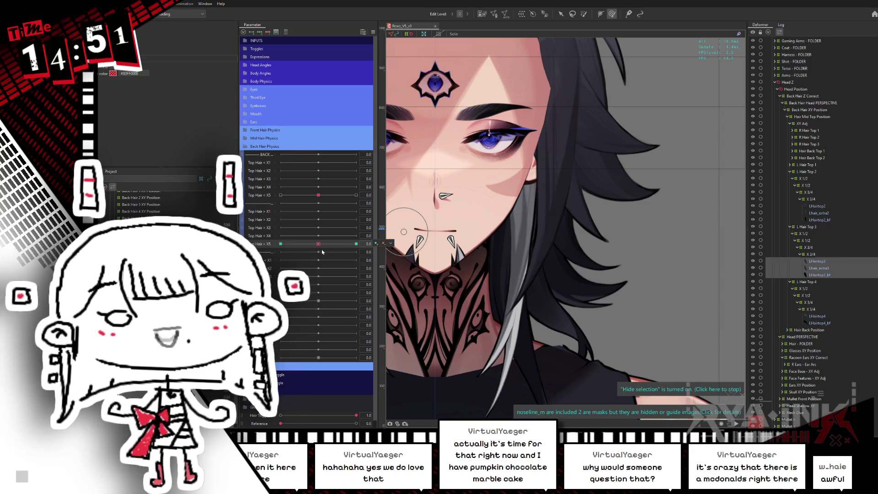
left_click(356, 244)
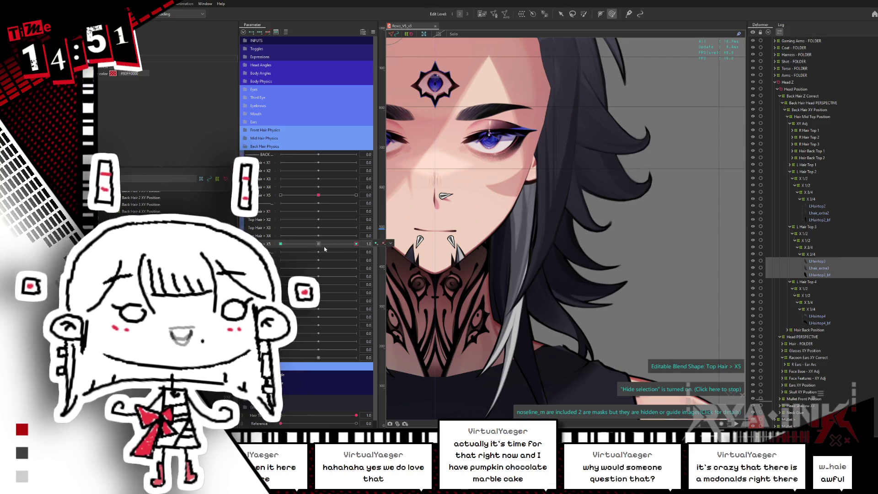
left_click(582, 288)
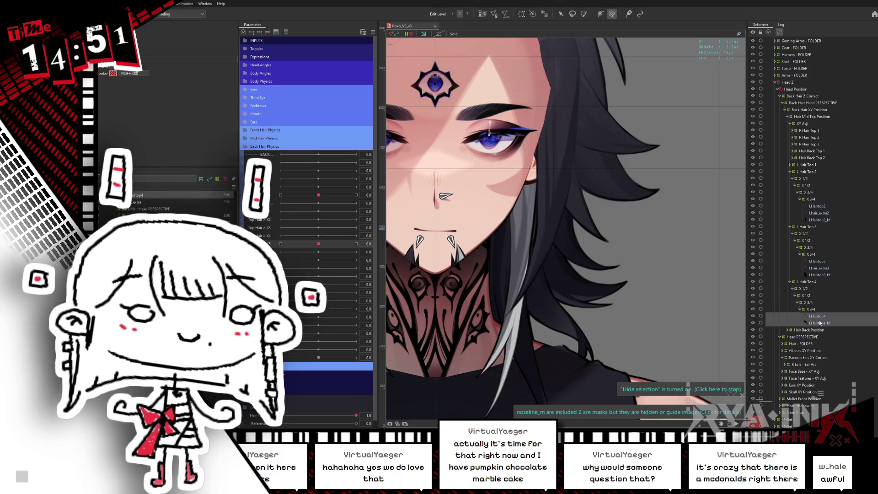
scroll(582, 289, "up", 3)
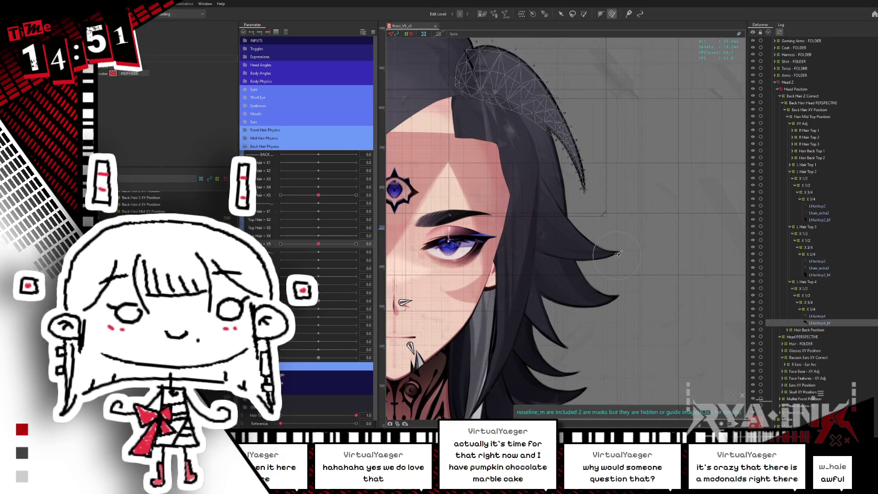
scroll(617, 254, "up", 5)
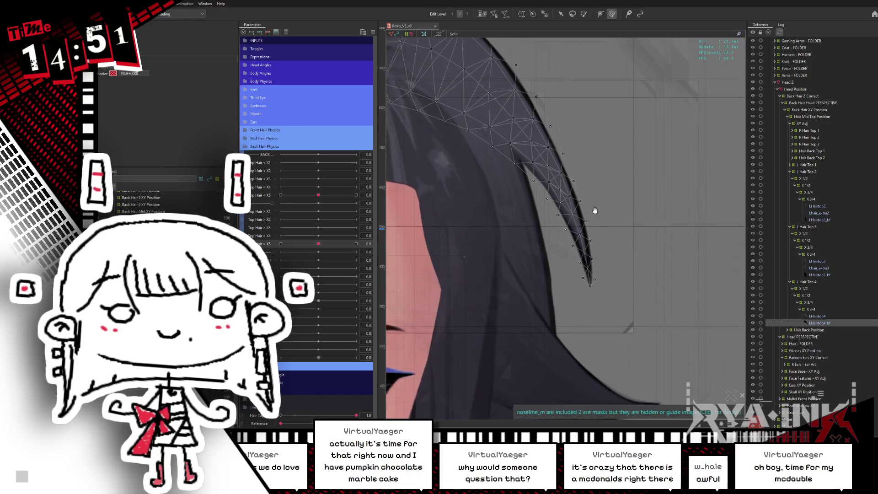
Step: Rotate the LHairtop4 tip down and right, then check it at the X5 -1 end and reselect its deformer
left_click_drag(591, 137, 566, 213)
left_click(583, 14)
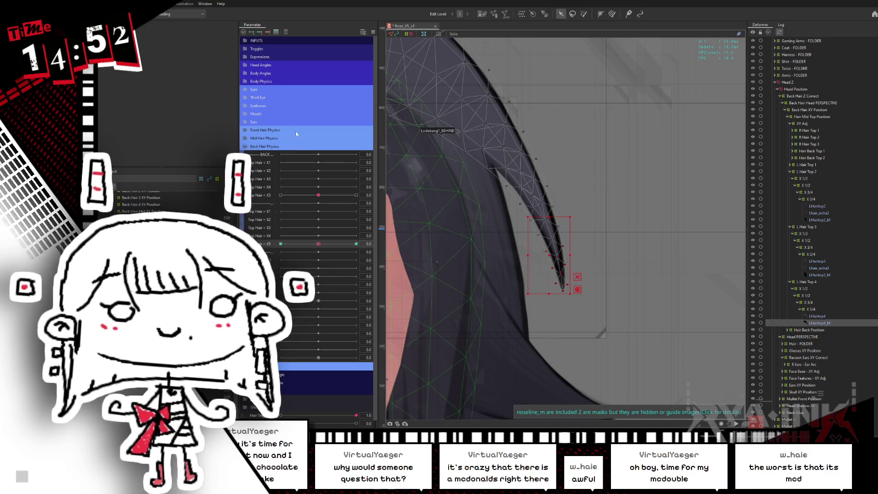
scroll(577, 272, "up", 3)
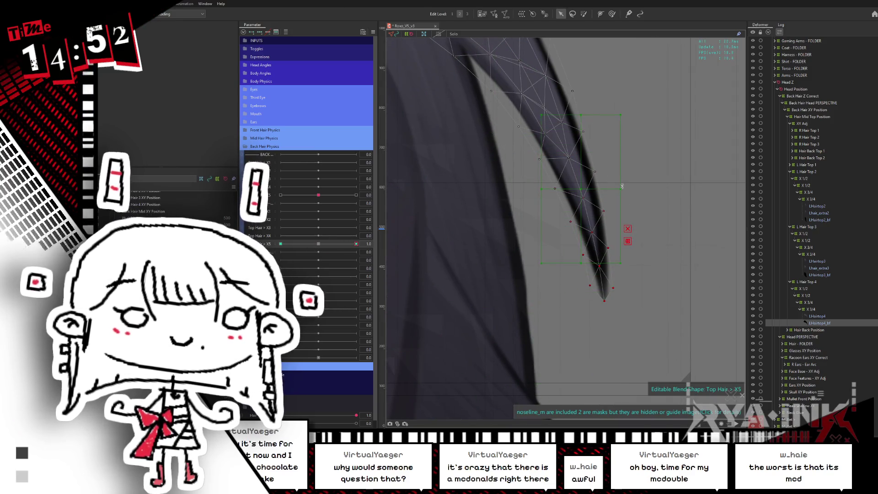
left_click_drag(624, 188, 571, 184)
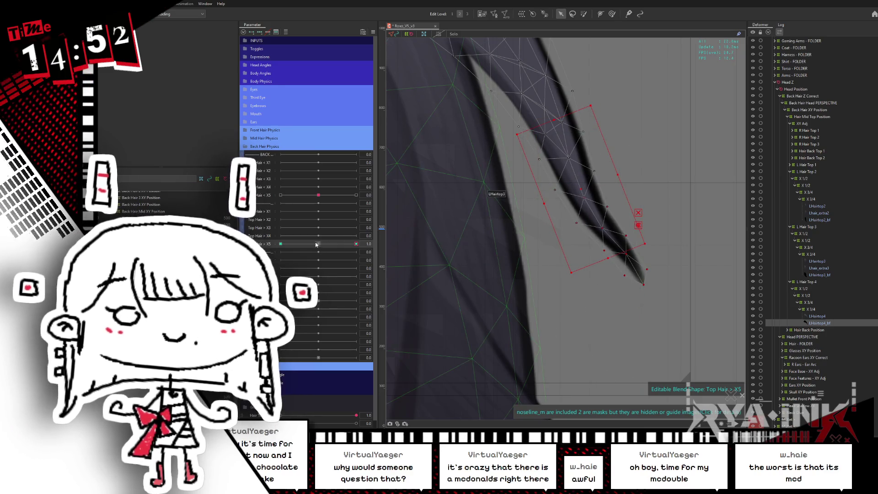
left_click_drag(315, 244, 304, 228)
left_click(580, 197)
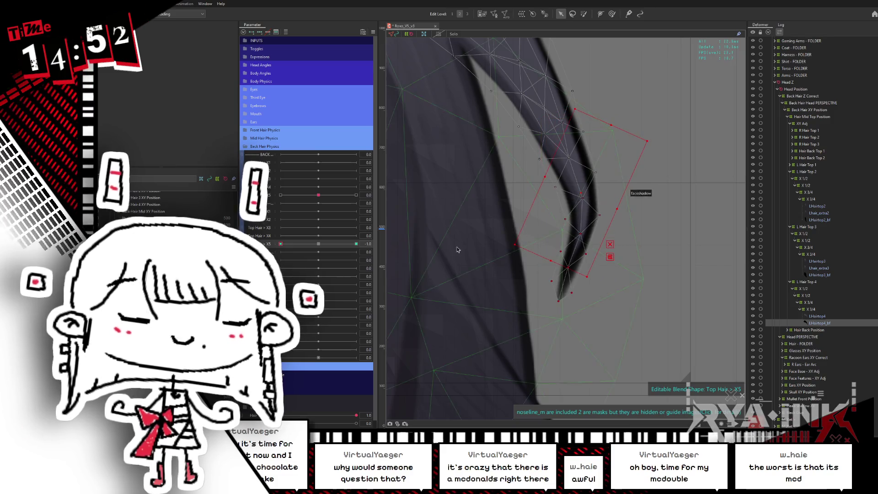
Step: Set Top Hair X5 to 1.0 and preview the tip with selection outlines hidden, then shown again
mouse_move(326, 247)
left_mouse_down()
mouse_move(368, 238)
mouse_move(320, 249)
left_mouse_up()
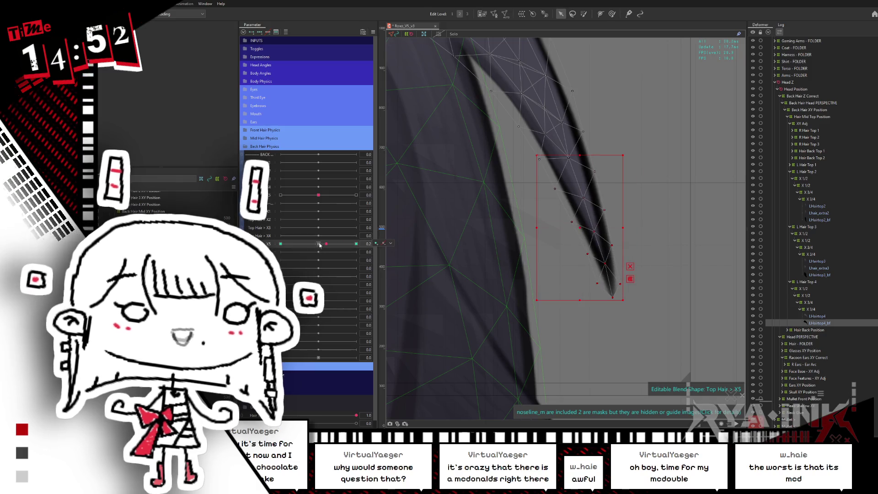
key("ctrl+h")
scroll(633, 234, "up", 4)
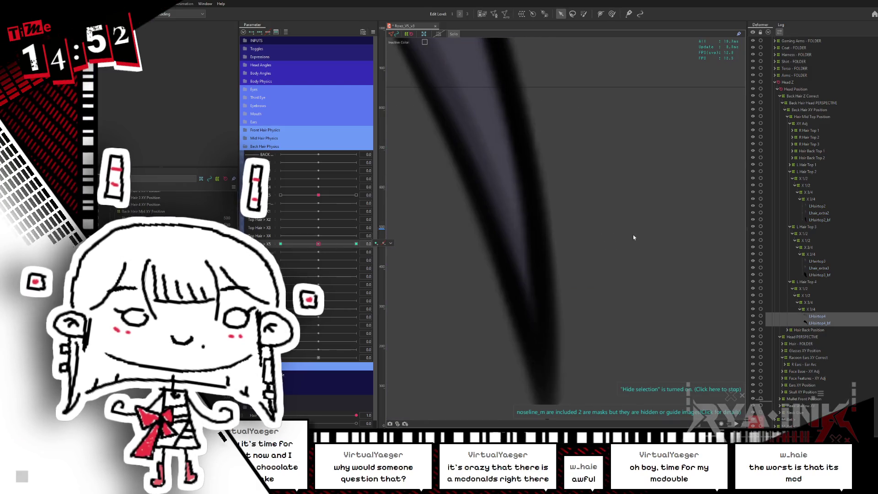
scroll(556, 242, "down", 2)
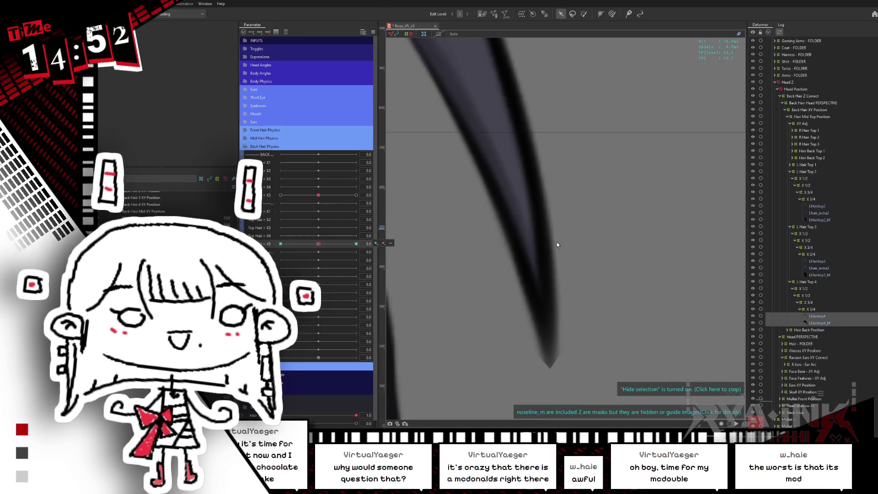
scroll(556, 243, "down", 2)
left_click(556, 242)
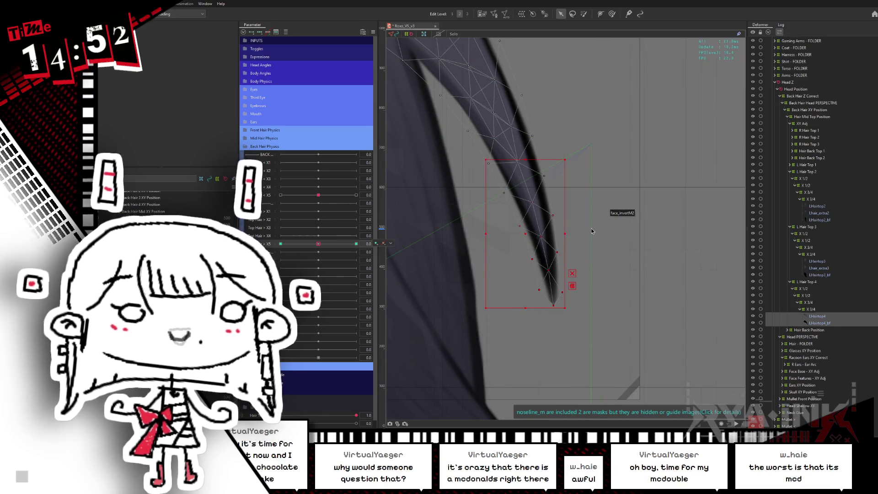
left_click(492, 14)
scroll(607, 243, "up", 1)
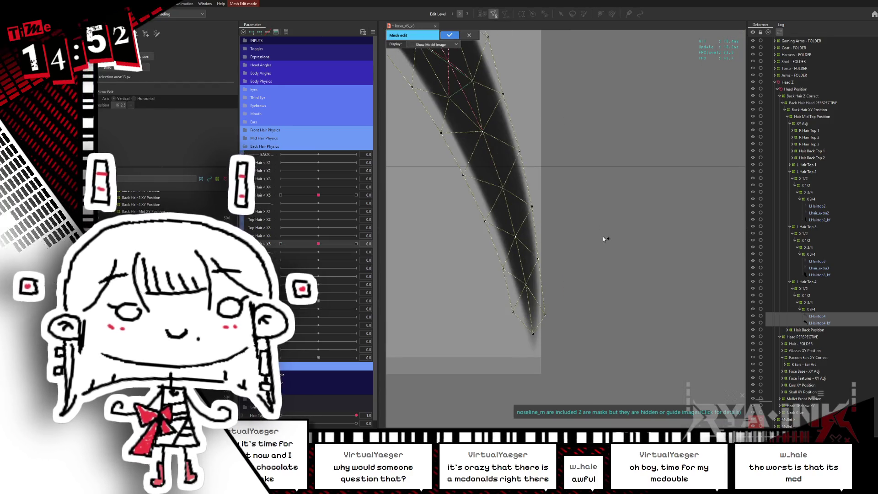
scroll(637, 201, "up", 1)
Step: Move a tip vertex of the hair mesh slightly right and apply the mesh edit
left_click_drag(637, 201, 667, 181)
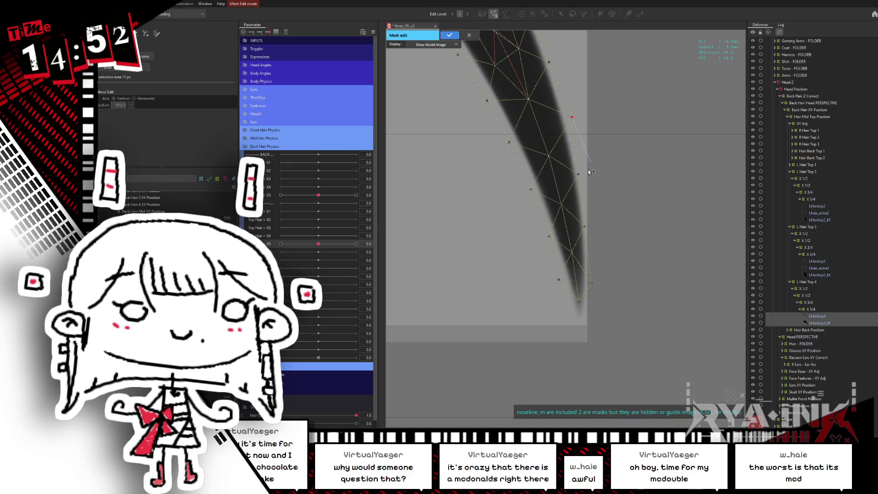
left_click_drag(583, 225, 590, 225)
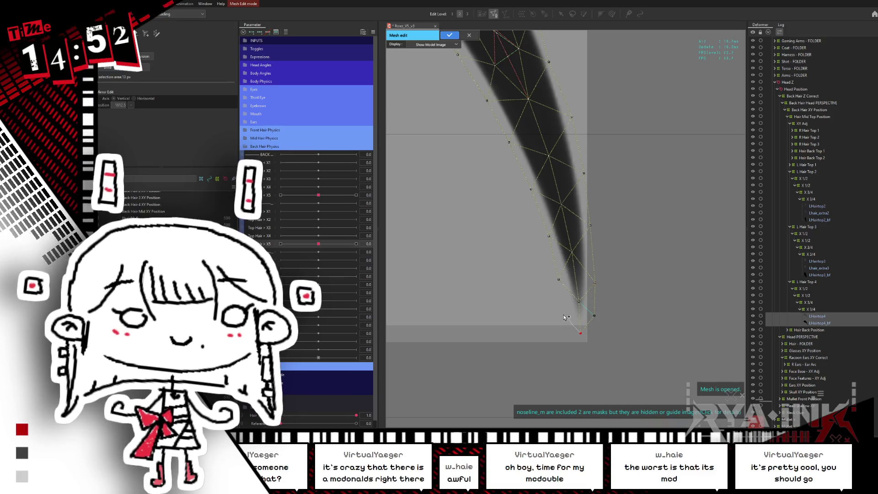
scroll(605, 250, "up", 2)
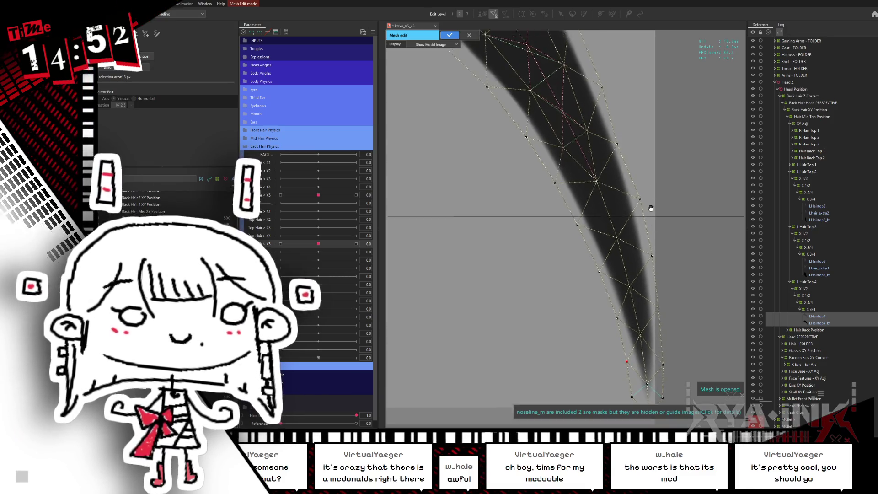
scroll(599, 231, "up", 1)
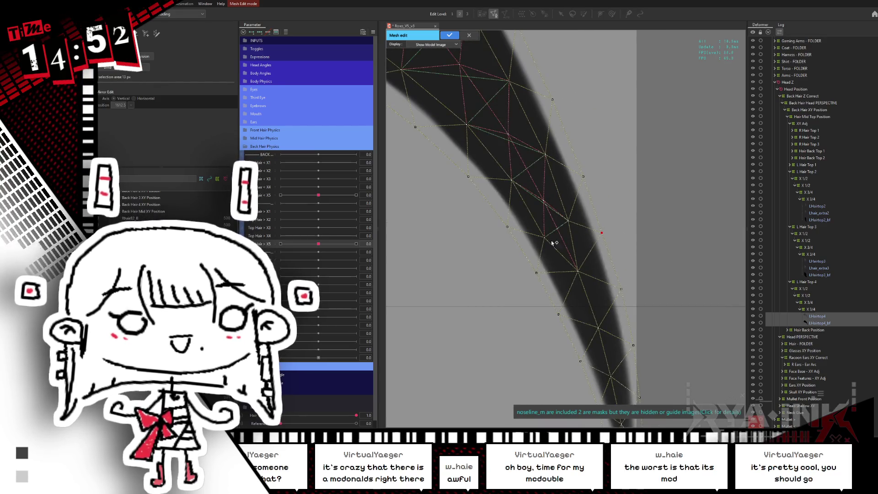
left_click(449, 35)
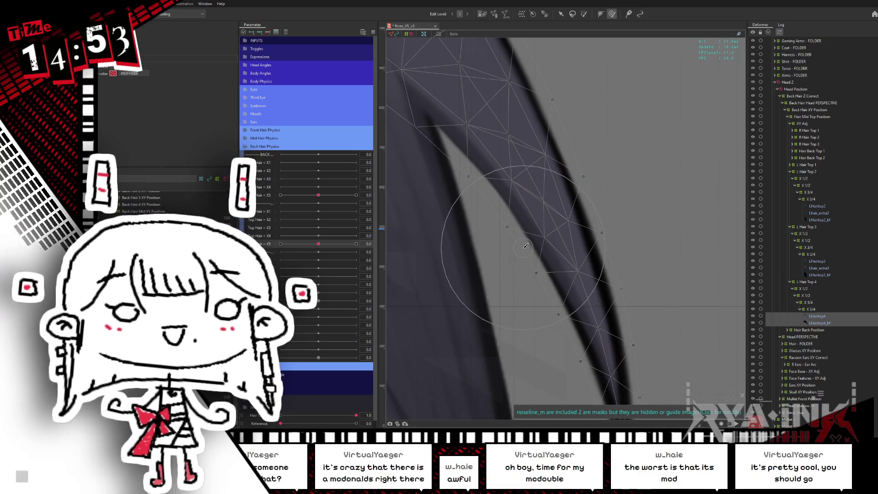
scroll(524, 236, "down", 1)
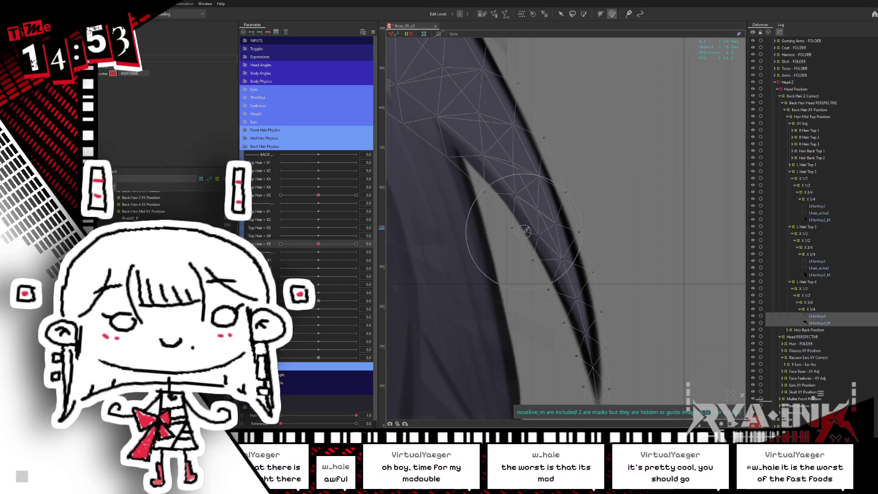
scroll(525, 229, "down", 2)
scroll(555, 185, "down", 3)
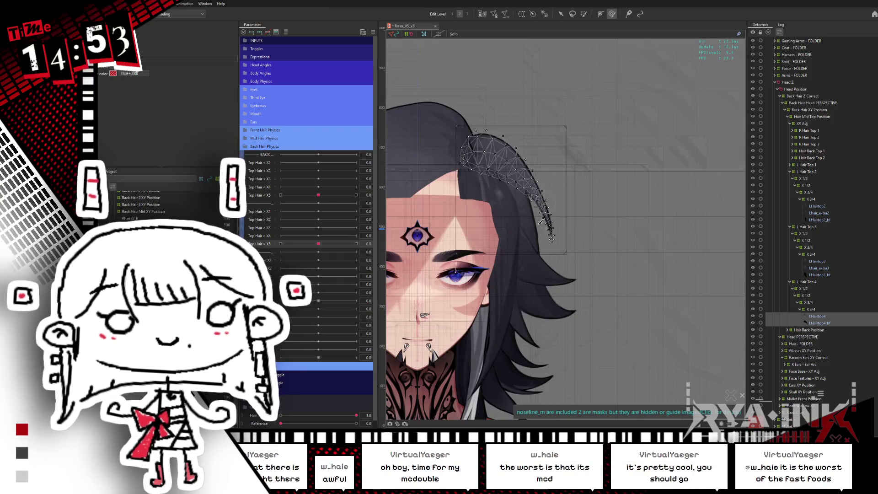
scroll(533, 237, "up", 2)
scroll(541, 204, "up", 2)
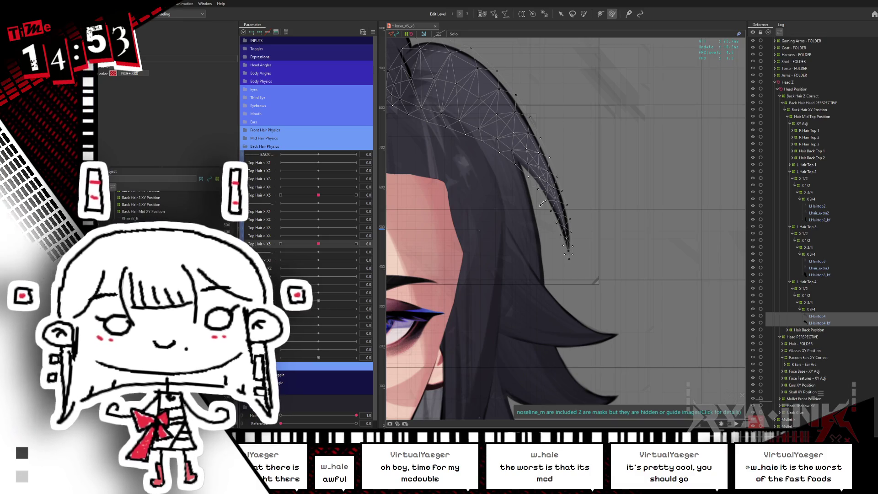
Step: With the deform brush, set Top Hair X5 to its left end and warp the strand tip vertices into shape
key("b")
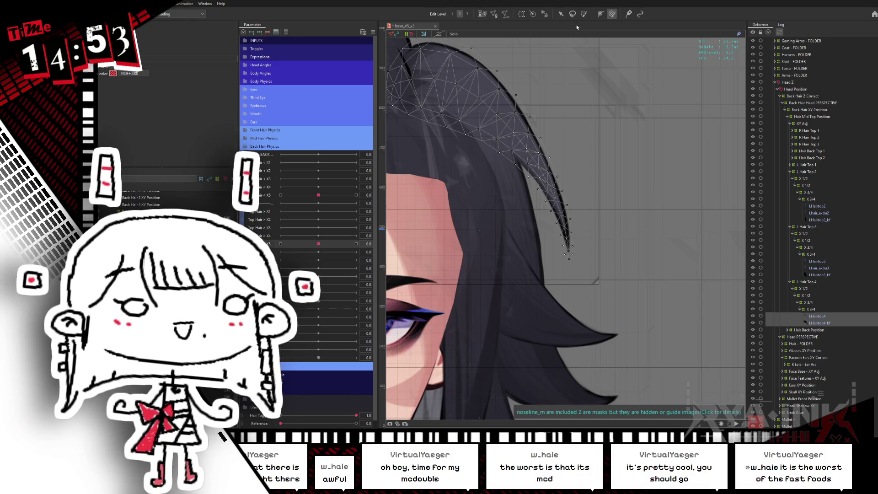
scroll(619, 246, "up", 2)
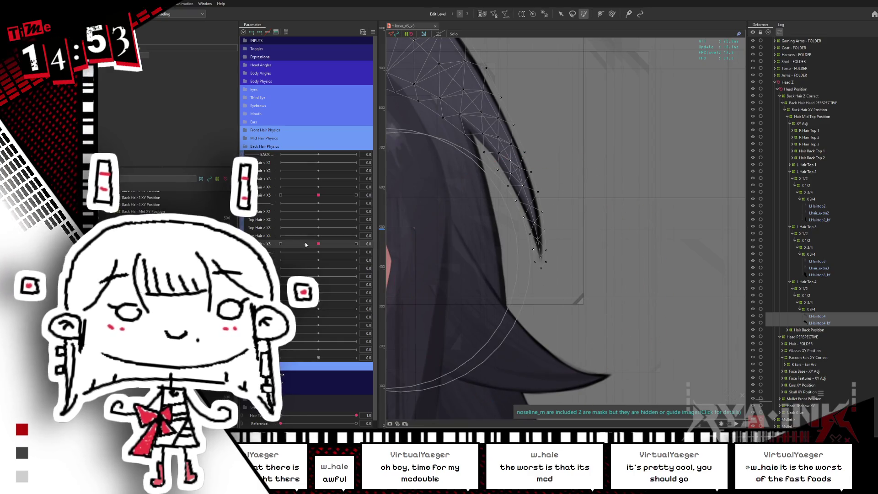
mouse_move(319, 243)
left_mouse_down()
mouse_move(274, 244)
mouse_move(356, 244)
left_mouse_up()
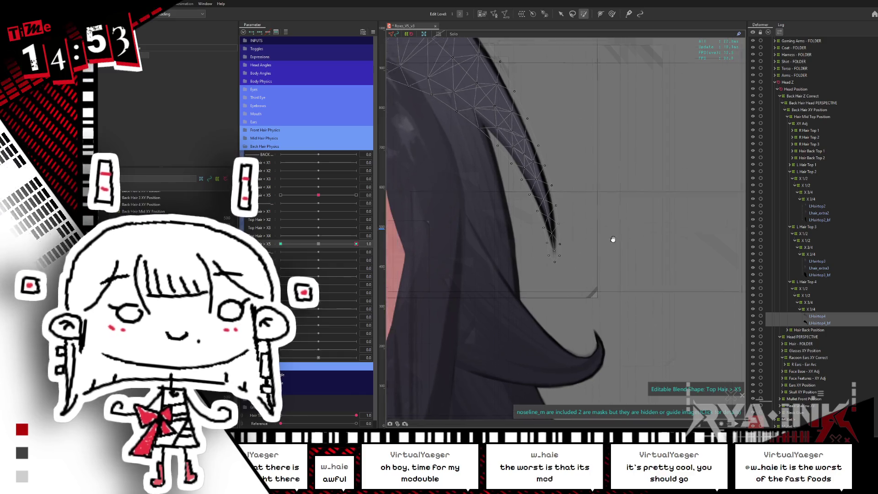
left_click_drag(543, 274, 552, 286)
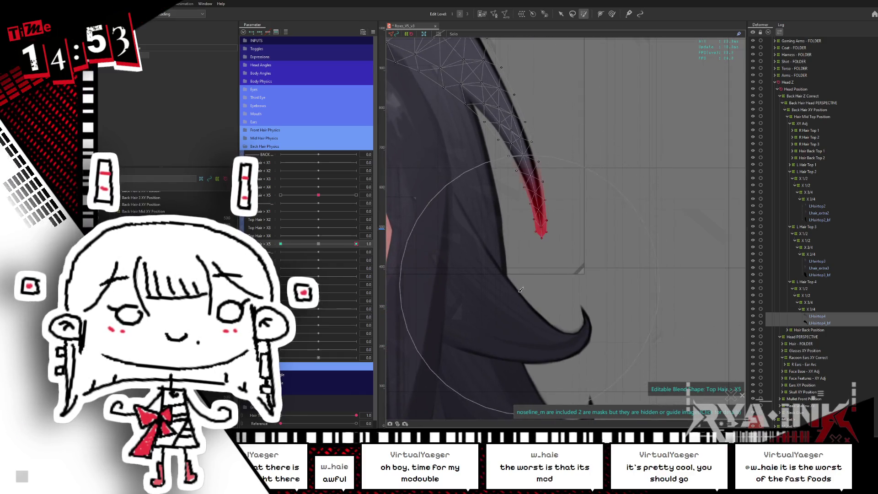
left_click(560, 12)
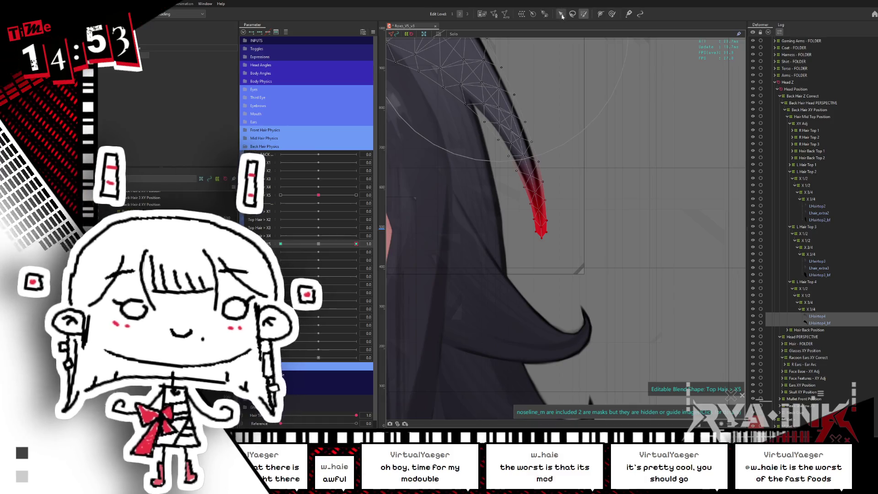
Step: Select the LHairtop4 tip deformer, shift the tip up and right, and jump X5 to another keyform
left_click(536, 194)
scroll(537, 194, "up", 3)
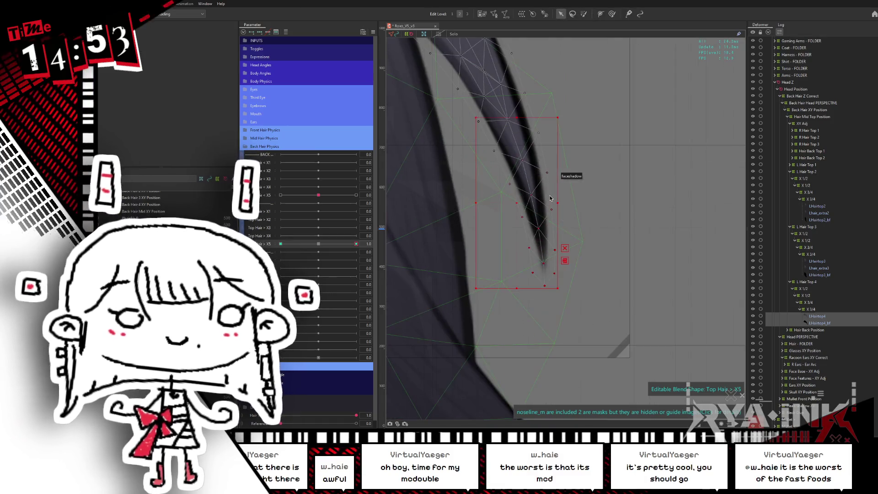
left_click(517, 204)
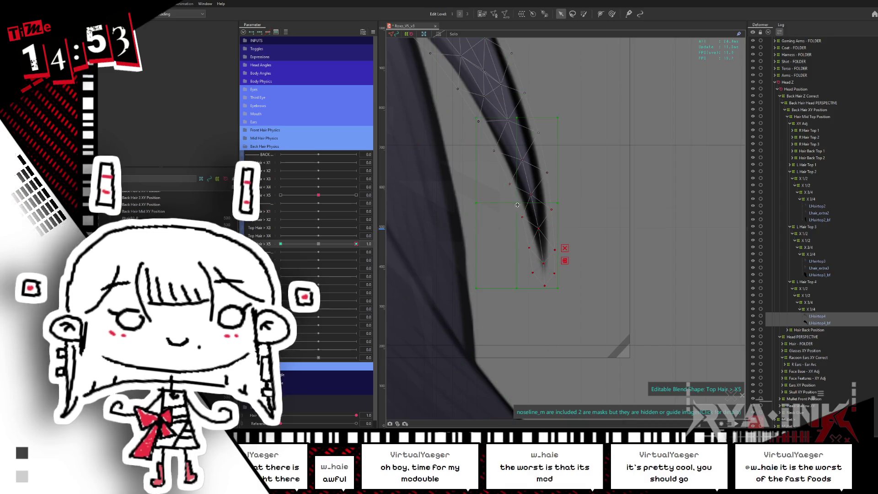
left_click_drag(518, 205, 531, 167)
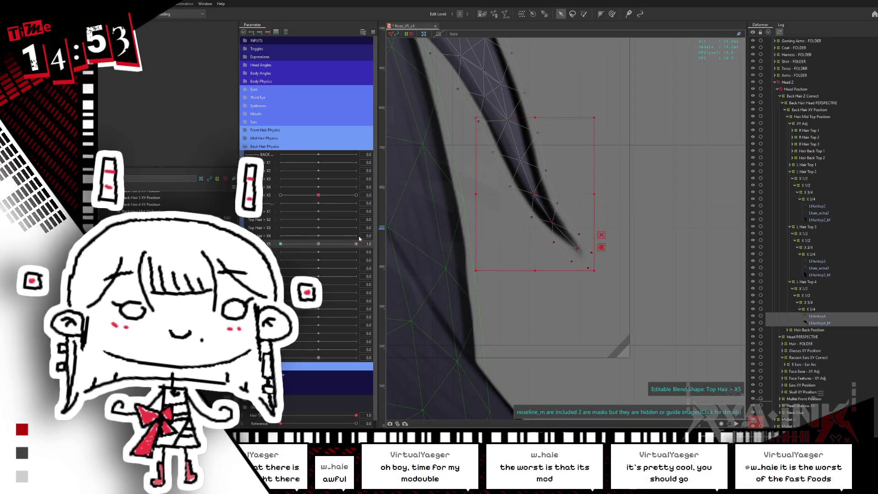
left_click(277, 245)
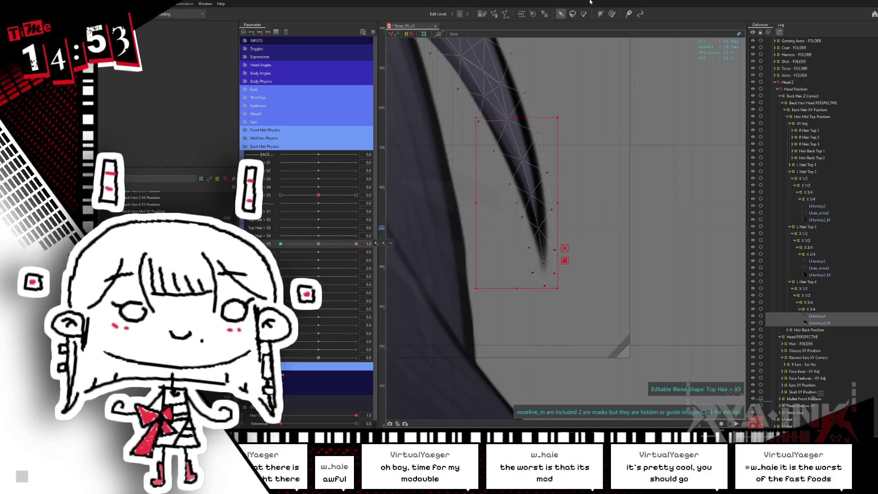
key("b")
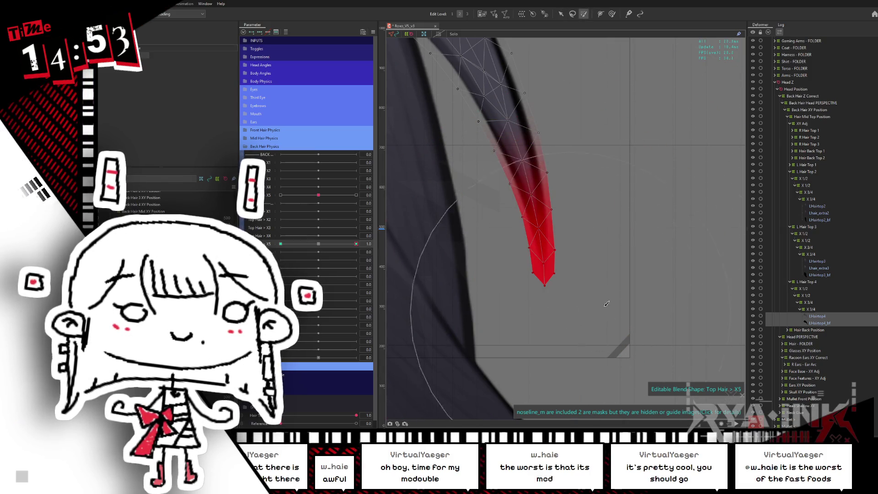
Step: Undo a clockwise rotation, move the tip points up and right, and set Top Hair X5 to its negative extreme
left_click(560, 13)
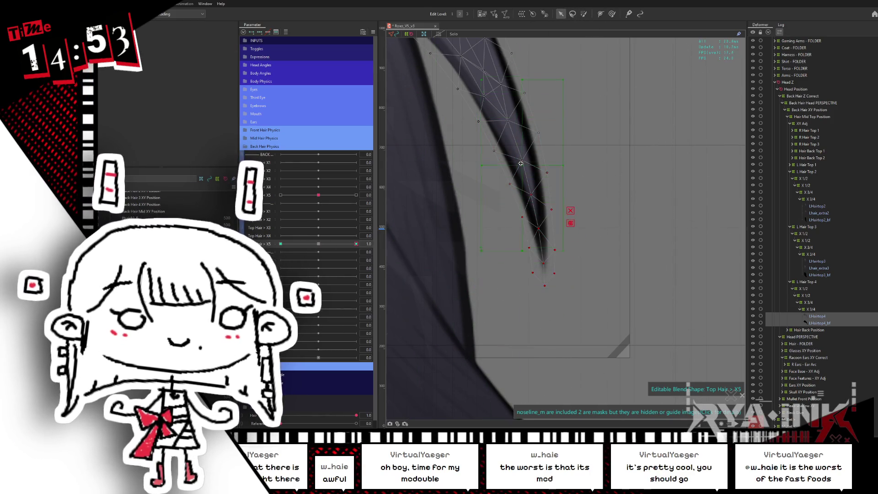
left_click_drag(567, 163, 550, 156)
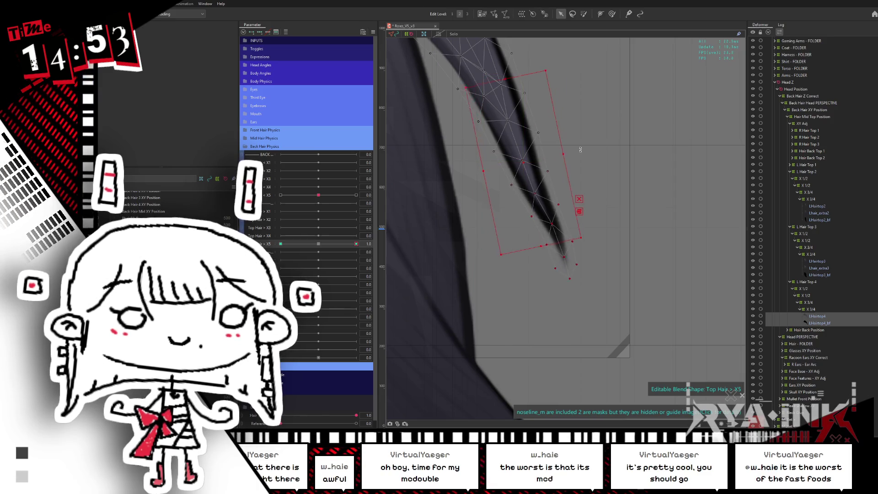
key("ctrl+z")
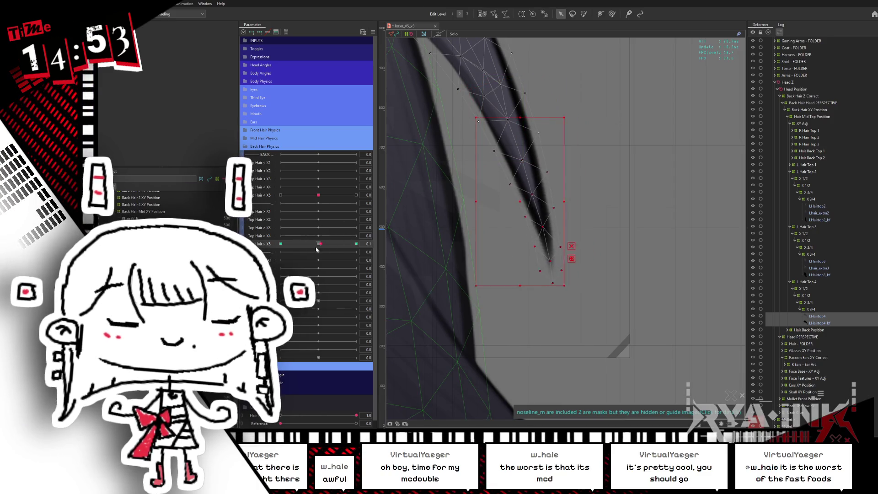
mouse_move(517, 201)
left_mouse_down()
mouse_move(543, 162)
mouse_move(562, 171)
left_mouse_up()
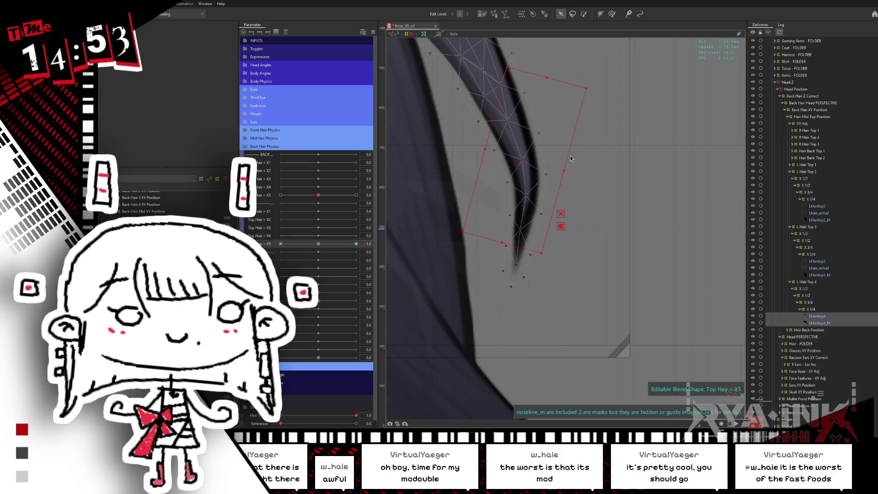
left_click_drag(357, 243, 281, 243)
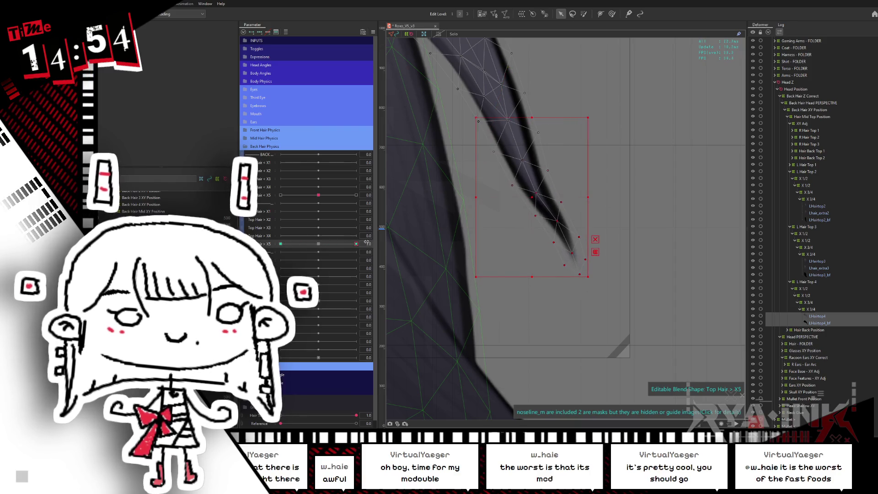
left_click(583, 13)
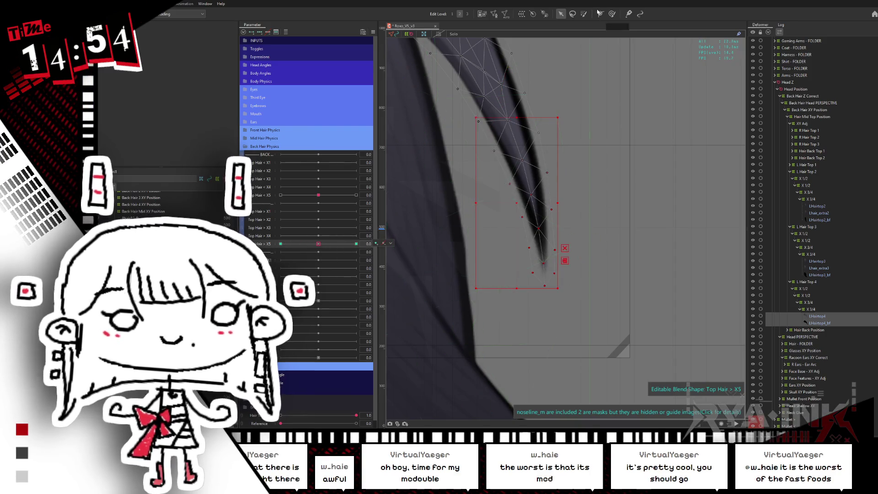
scroll(617, 138, "up", 2)
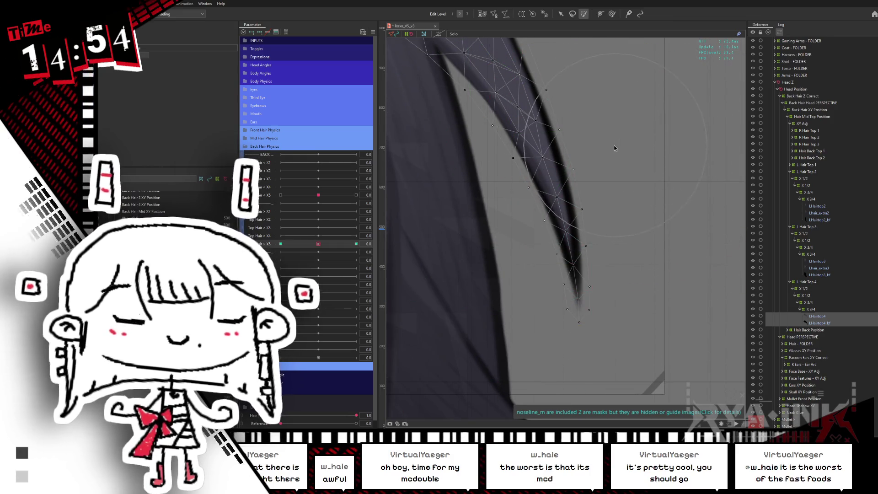
Step: Select just the tip vertices, bend the tip to the left and return Top Hair X5 to neutral
left_click(531, 151)
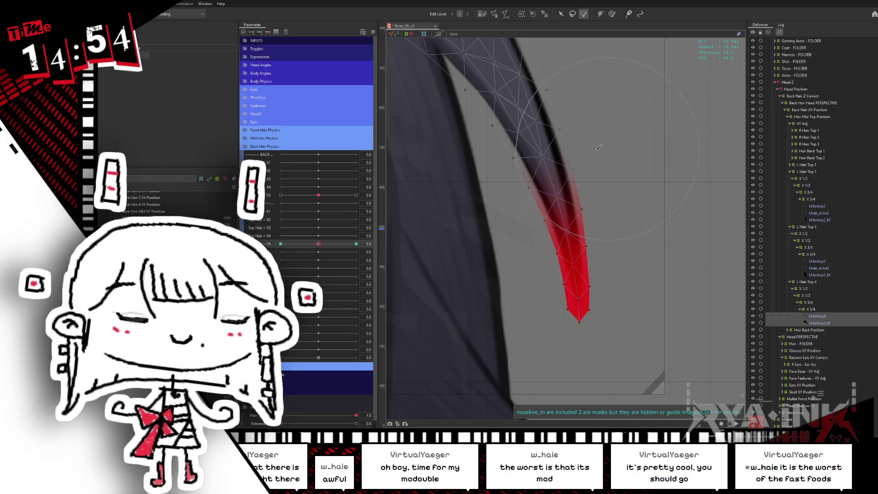
left_click_drag(474, 192, 508, 226)
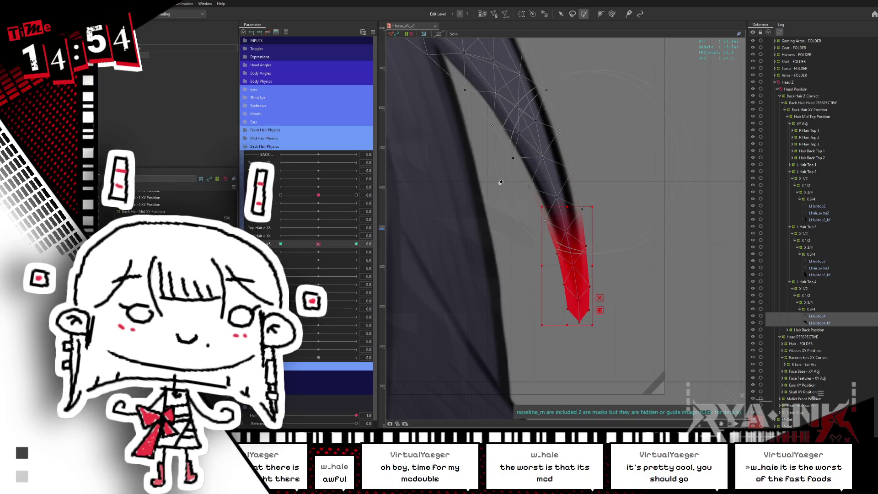
mouse_move(578, 278)
left_mouse_down()
mouse_move(559, 279)
mouse_move(583, 242)
mouse_move(581, 279)
left_mouse_up()
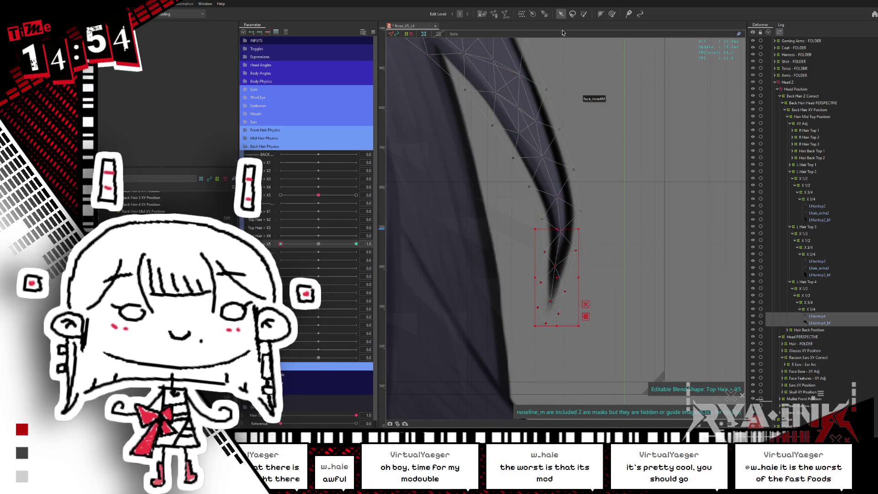
left_click(583, 14)
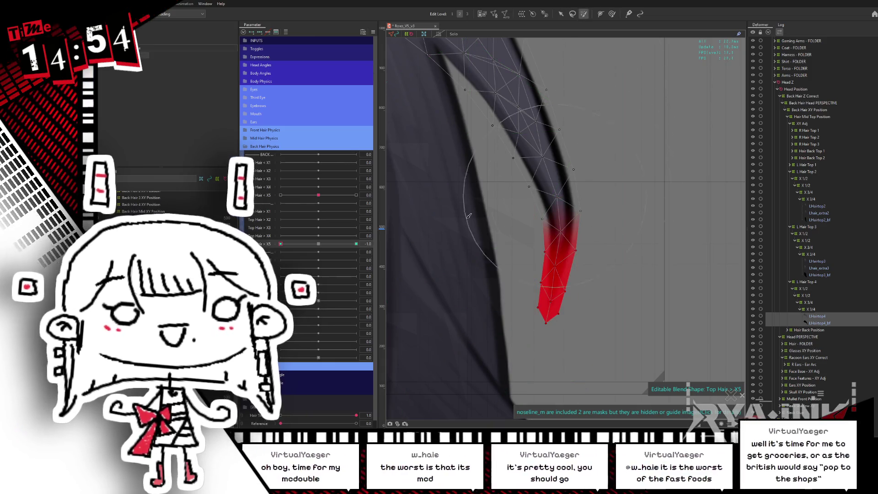
left_click(317, 249)
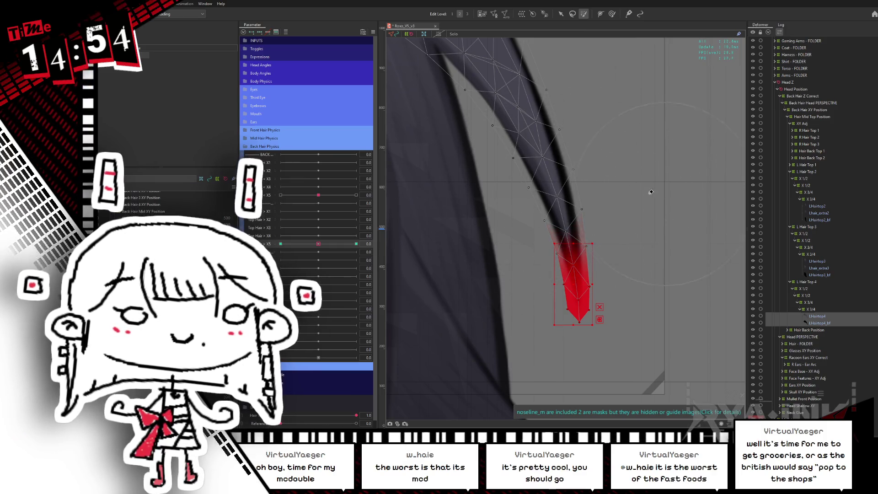
Step: Move the tip points upward at X5 -1.0, then at +1.0 rotate the tip clockwise and undo it
key("v")
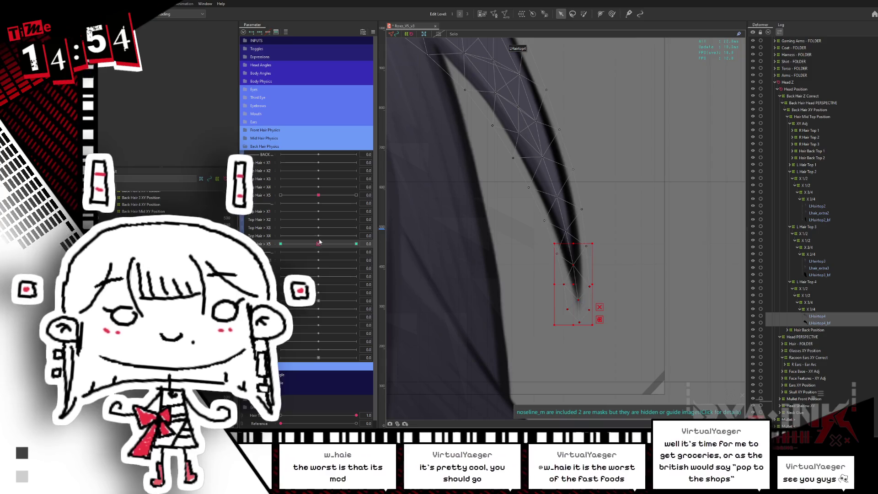
left_click_drag(319, 241, 280, 244)
left_click_drag(558, 283, 557, 260)
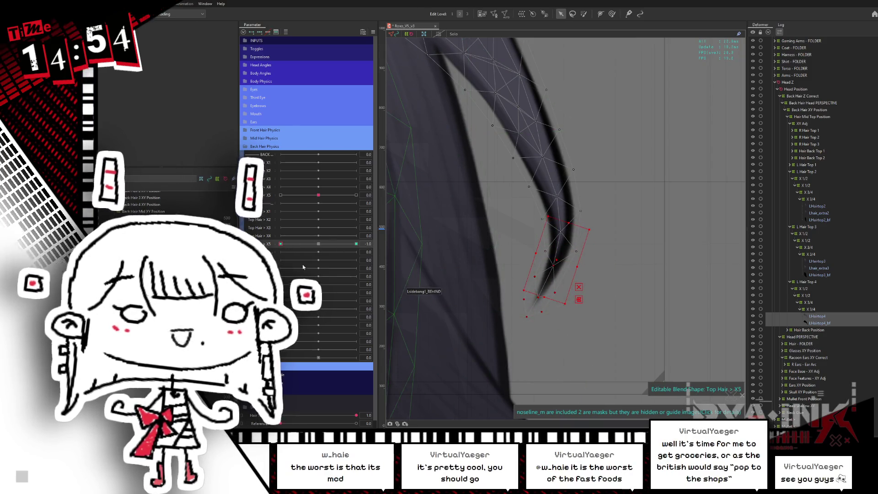
left_click(315, 245)
left_click_drag(316, 245, 356, 243)
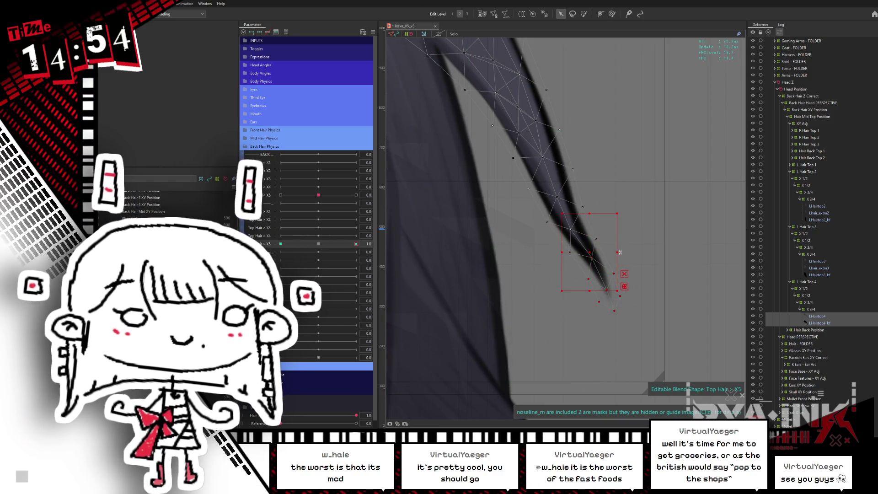
left_click_drag(619, 253, 634, 235)
key("ctrl+z")
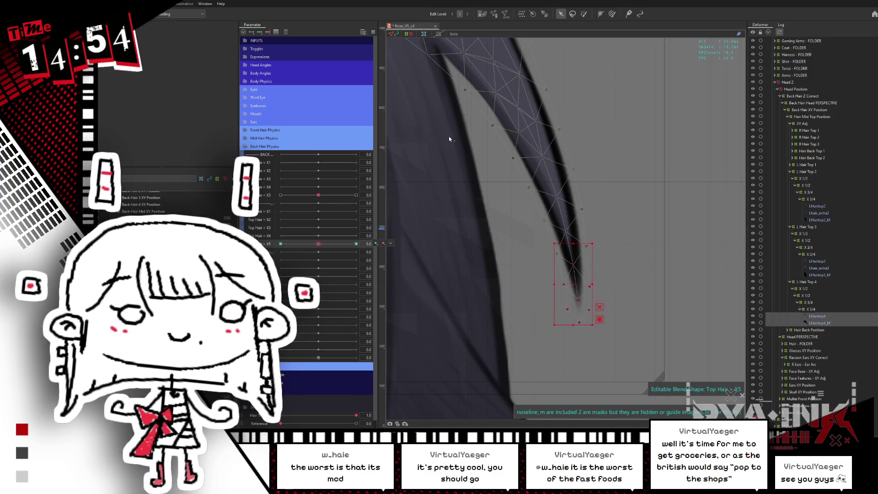
Step: Brush the tip's upper part down-right at +1, shift the tip up-right at -1, then hide the mesh
key("b")
left_click_drag(532, 201, 597, 144)
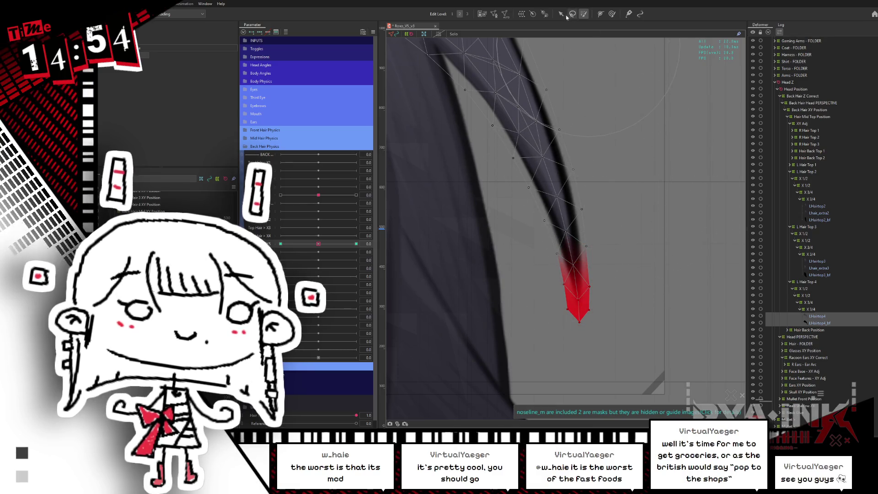
key("v")
left_click(352, 239)
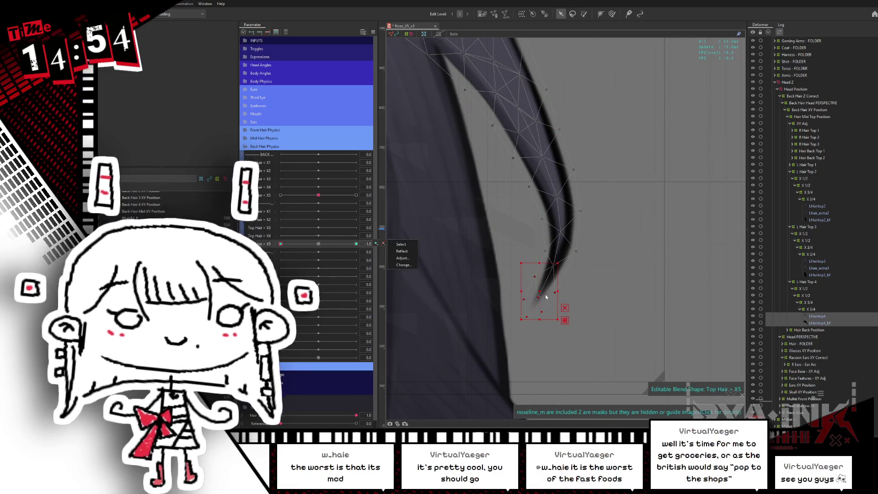
mouse_move(570, 293)
left_mouse_down()
mouse_move(580, 280)
mouse_move(569, 283)
mouse_move(621, 276)
left_mouse_up()
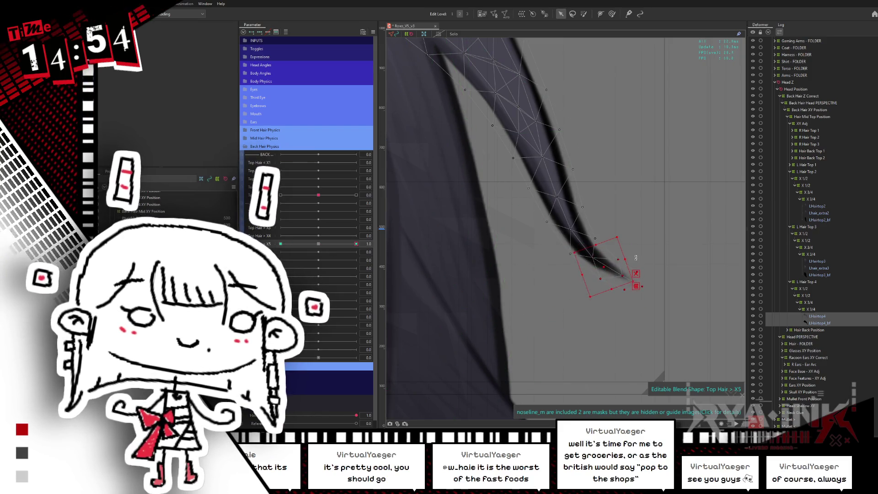
key("ctrl+h")
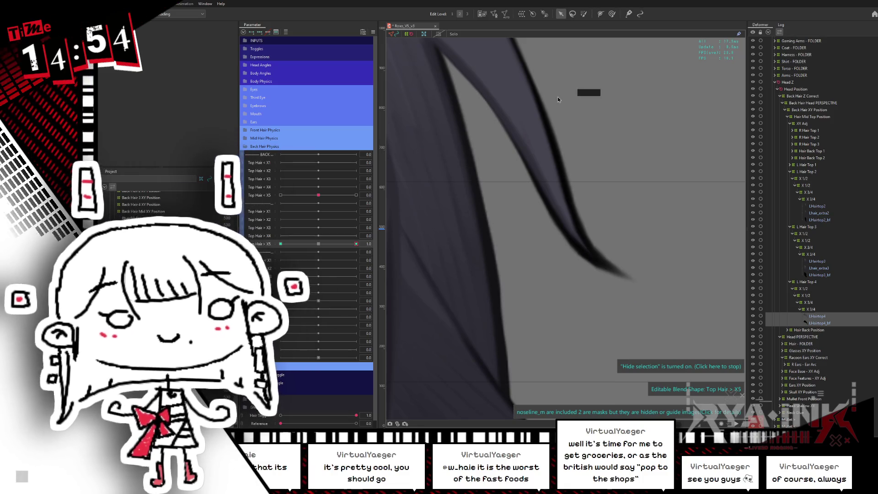
scroll(632, 205, "down", 5)
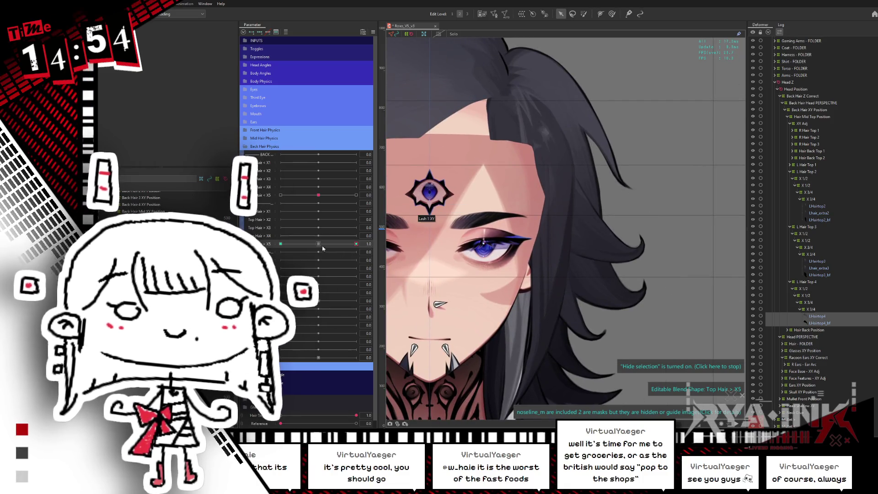
Step: Scrub Top Hair X5 to preview the hair on the face and collapse the L Hair Top 4 deformer branch
mouse_move(322, 248)
left_mouse_down()
mouse_move(313, 250)
mouse_move(356, 244)
left_mouse_up()
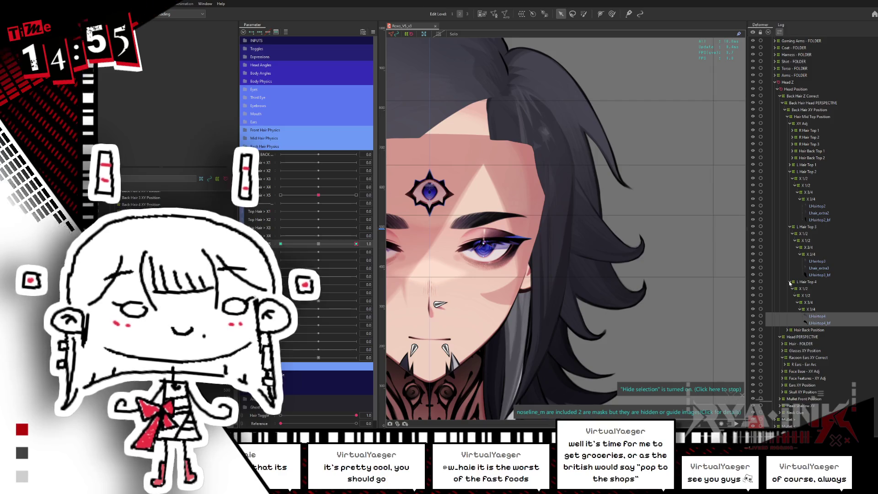
left_click(790, 281)
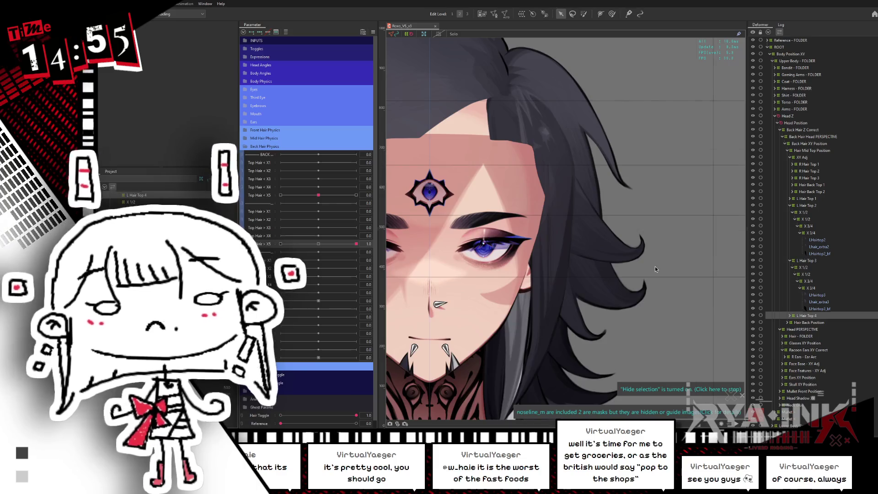
scroll(655, 266, "down", 1)
scroll(665, 241, "down", 2)
scroll(678, 213, "down", 2)
scroll(678, 213, "down", 1)
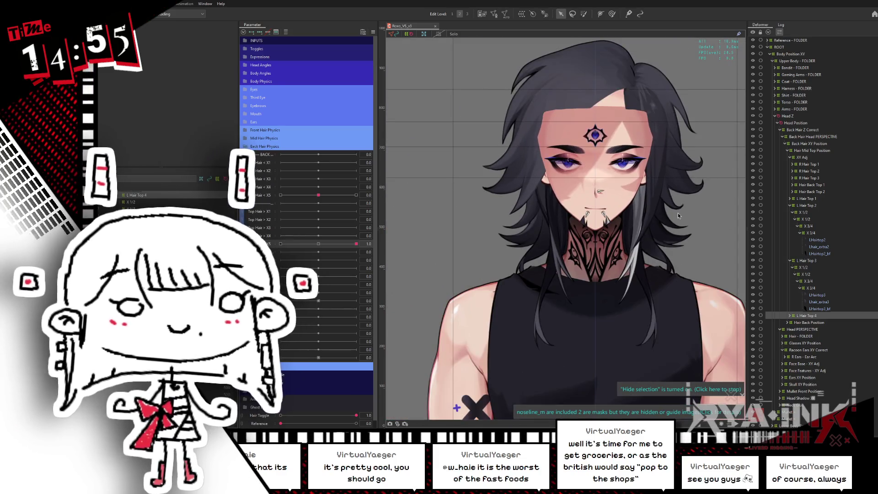
Step: Preview Top Hair X5 at -1 on the full model and return both parameter sliders to neutral
left_click(328, 243)
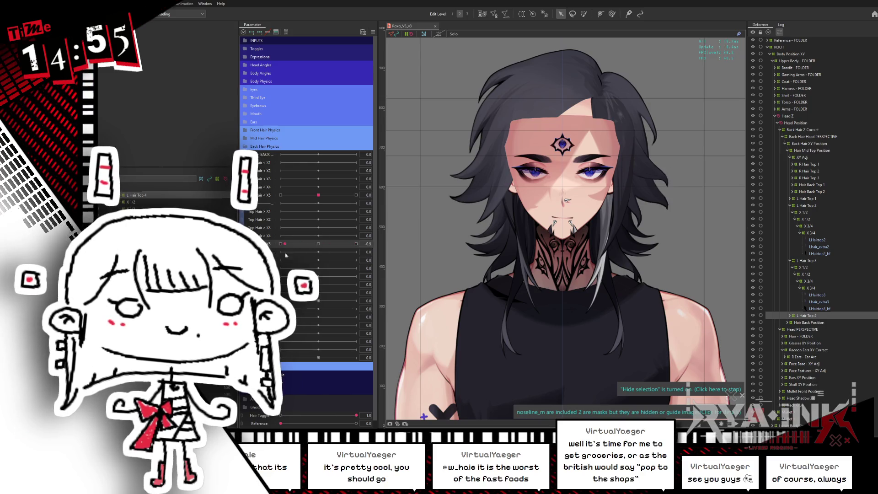
left_click(280, 195)
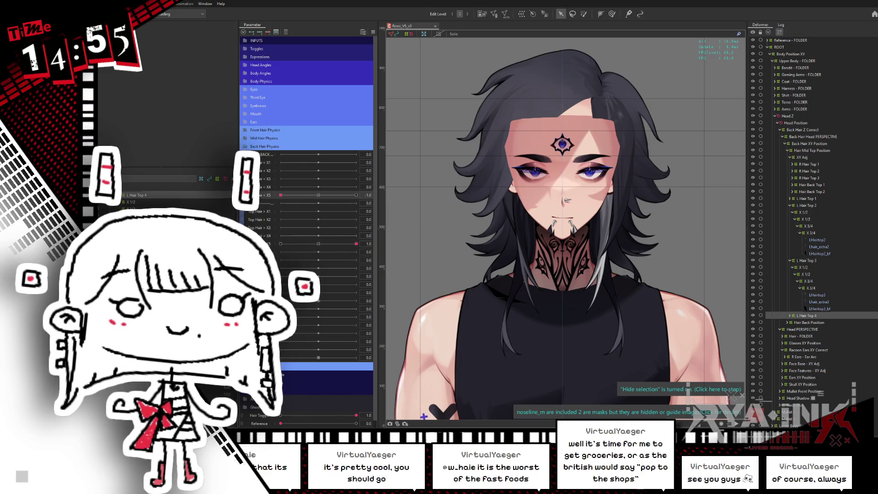
left_click(320, 195)
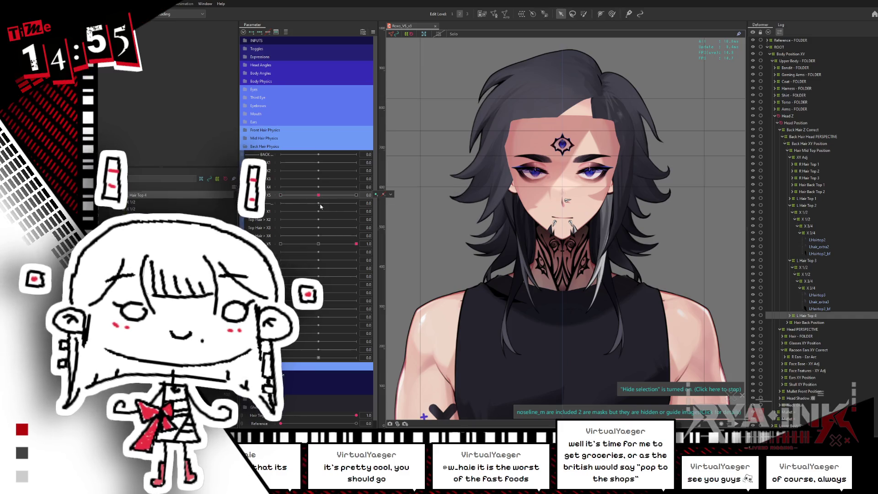
left_click(319, 244)
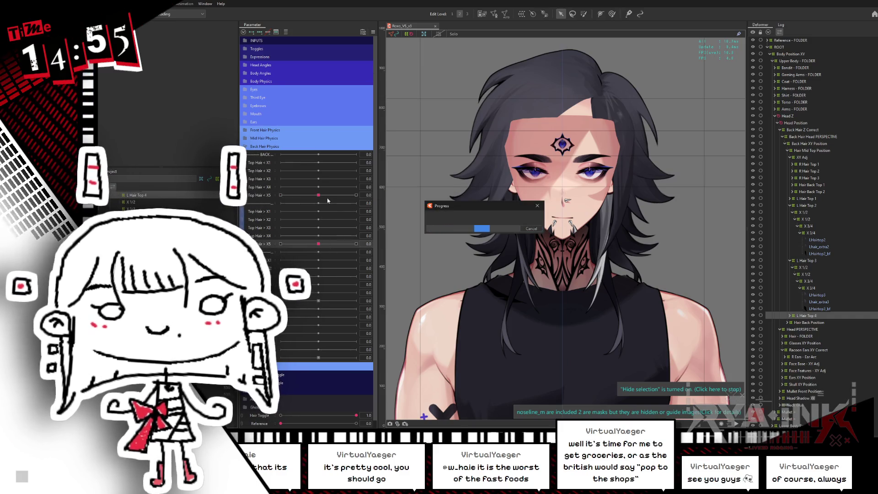
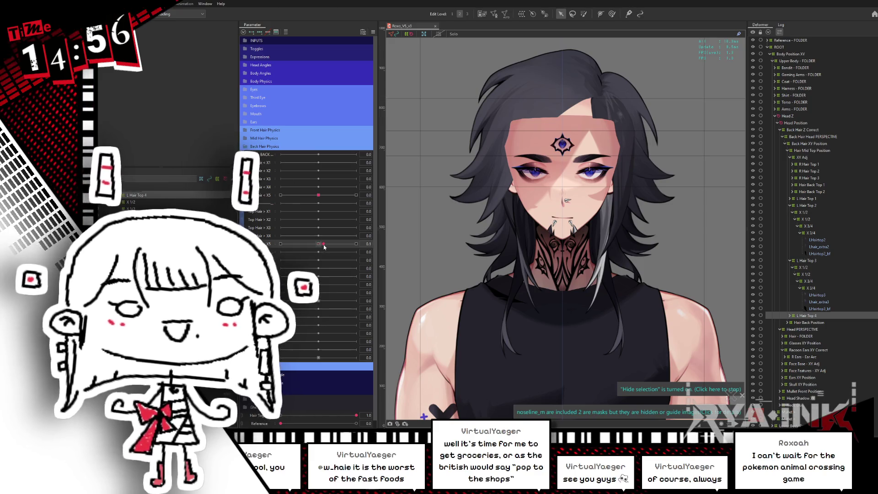
Step: Push Top Hair X5 to 1.0, undo it back to centre, and move the window aside
left_click_drag(313, 245, 364, 228)
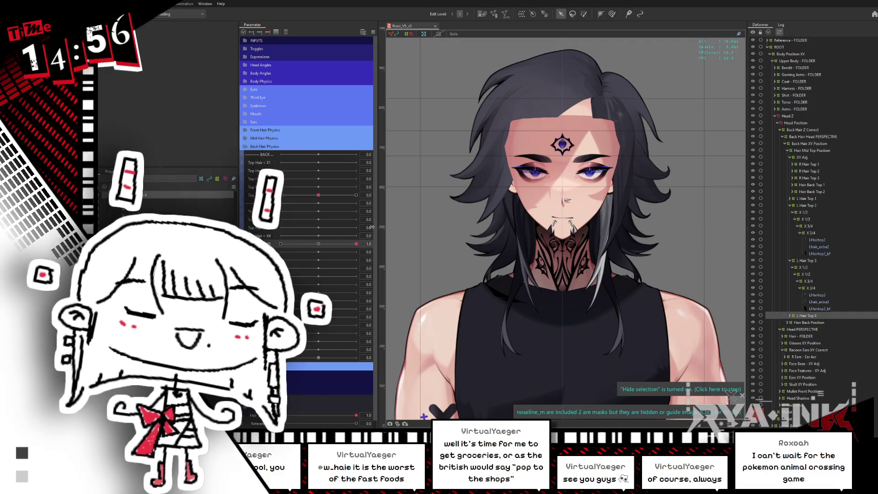
key("ctrl+z")
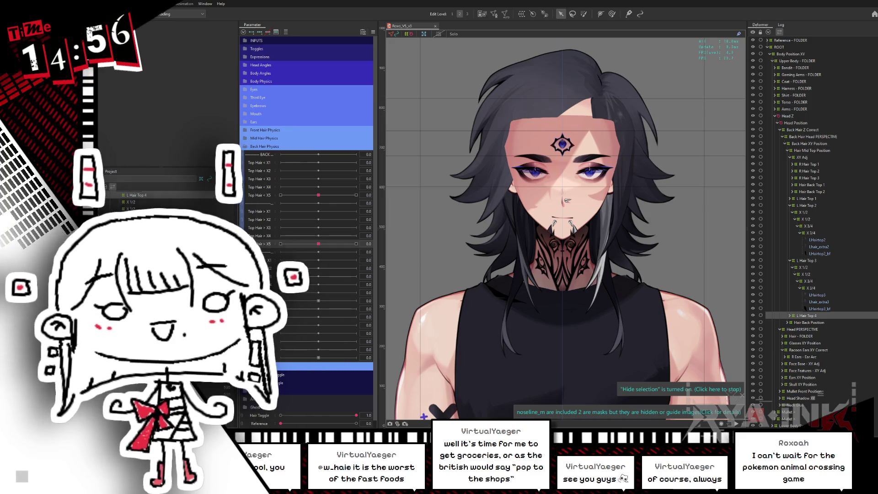
left_click_drag(357, 137, 336, 111)
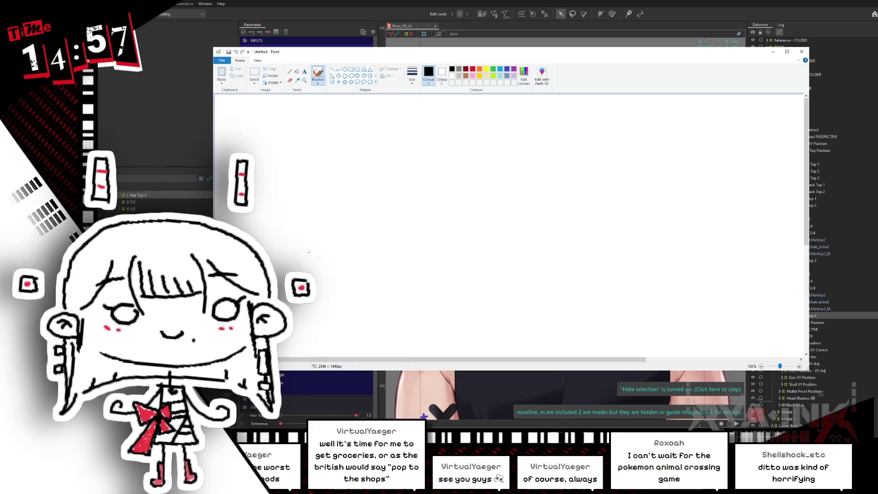
Step: Sketch a rough tube shape, undo it, and draw one large freehand oval instead
mouse_move(375, 218)
left_mouse_down()
mouse_move(357, 172)
mouse_move(563, 200)
left_mouse_up()
left_click_drag(336, 227, 470, 251)
left_click_drag(542, 202, 553, 211)
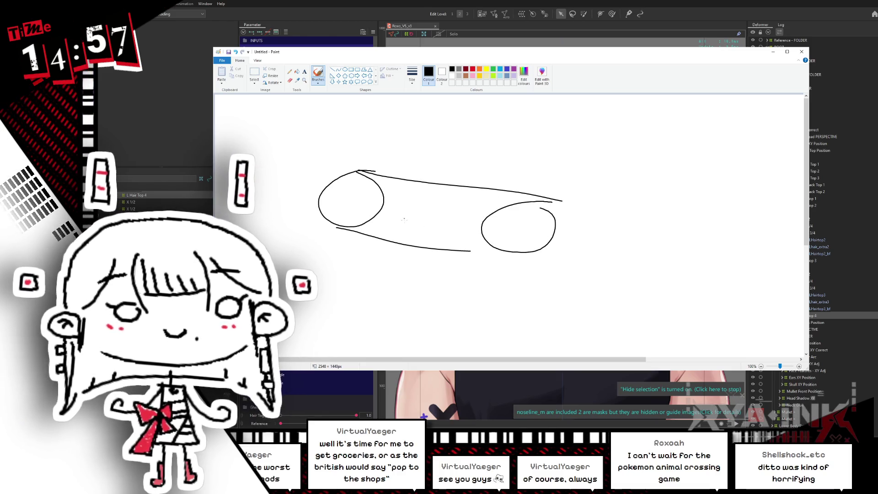
mouse_move(383, 261)
left_mouse_down()
mouse_move(419, 166)
mouse_move(462, 173)
left_mouse_up()
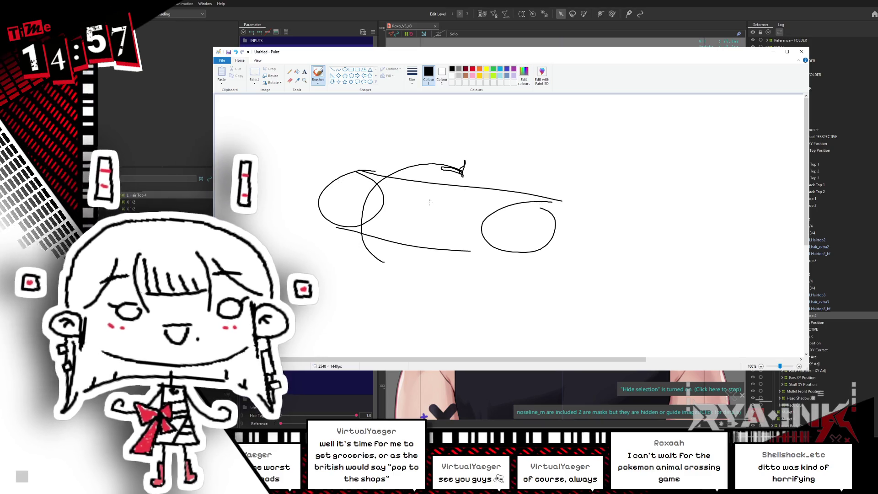
key("ctrl+z")
key("ctrl+z")
key("ctrl+z")
key("ctrl+z")
key("ctrl+z")
key("ctrl+z")
mouse_move(528, 134)
left_mouse_down()
mouse_move(378, 153)
mouse_move(566, 306)
mouse_move(536, 143)
left_mouse_up()
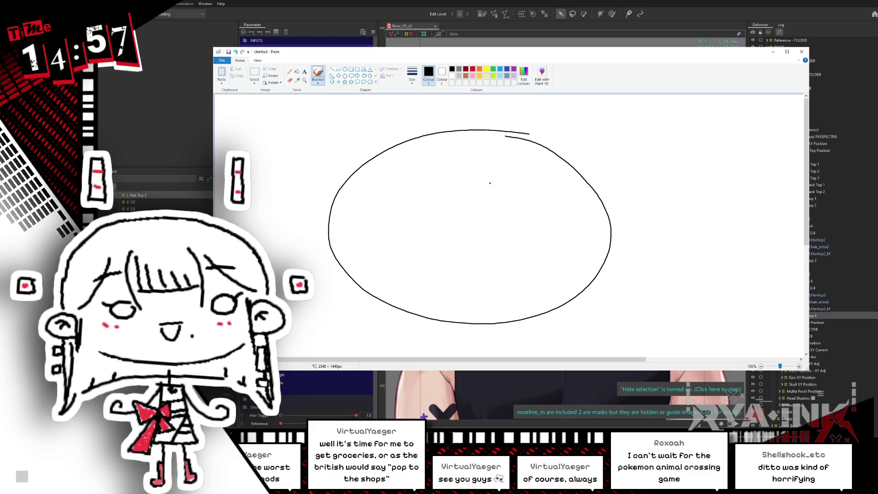
Step: Replace the oval with a smaller one, add a tall building on top and an inner ring
key("ctrl+z")
mouse_move(412, 156)
left_mouse_down()
mouse_move(382, 153)
mouse_move(480, 197)
mouse_move(359, 161)
left_mouse_up()
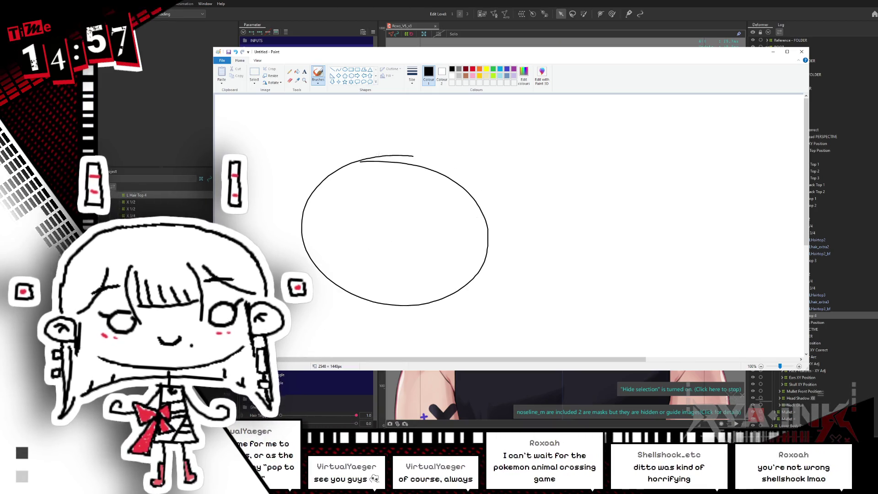
mouse_move(378, 160)
left_mouse_down()
mouse_move(394, 107)
mouse_move(431, 154)
mouse_move(431, 142)
mouse_move(448, 160)
left_mouse_up()
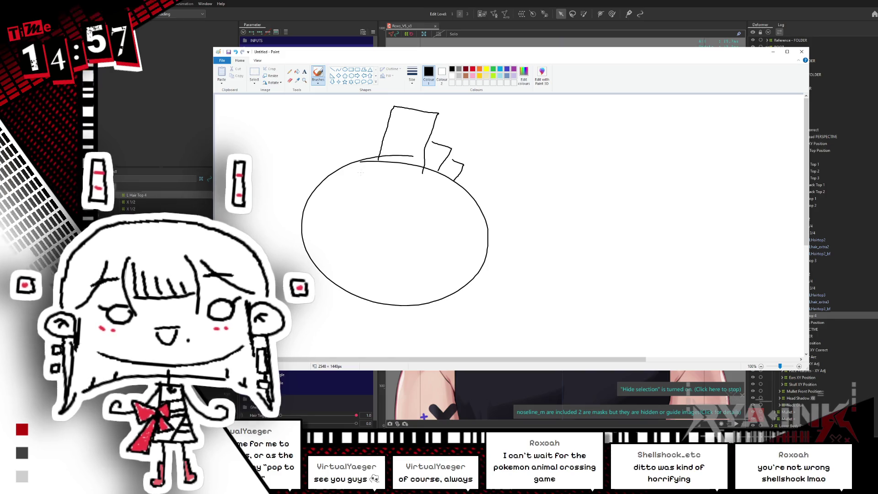
left_click_drag(352, 180, 376, 176)
left_click_drag(340, 249, 381, 180)
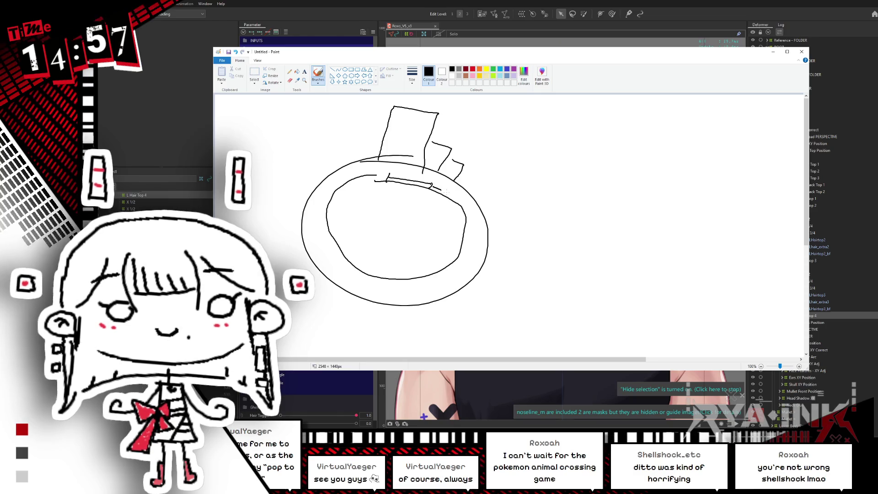
Step: Add a smaller building, windows on both, a small house on the left and house walls on the right
left_click_drag(459, 199, 465, 206)
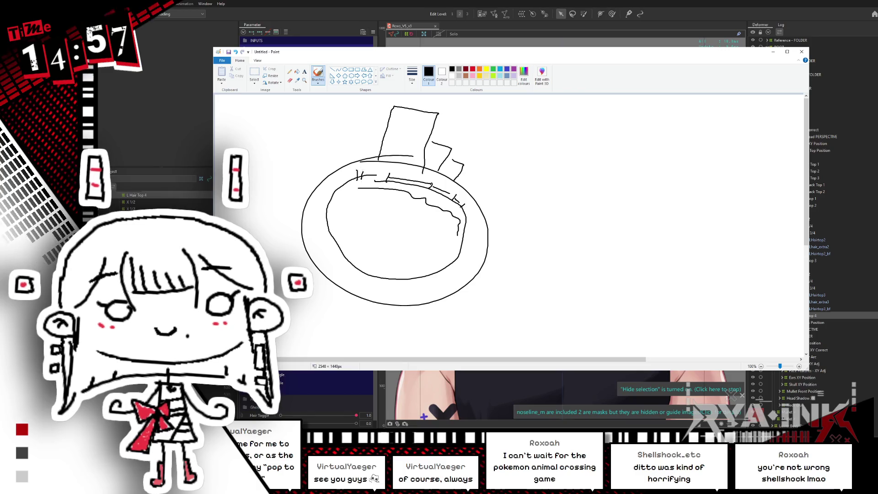
left_click_drag(347, 165, 384, 160)
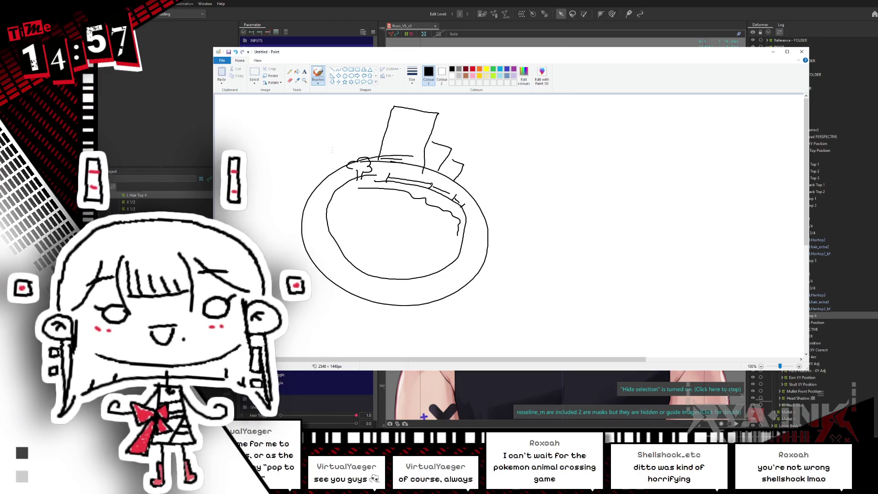
left_click_drag(394, 112, 424, 121)
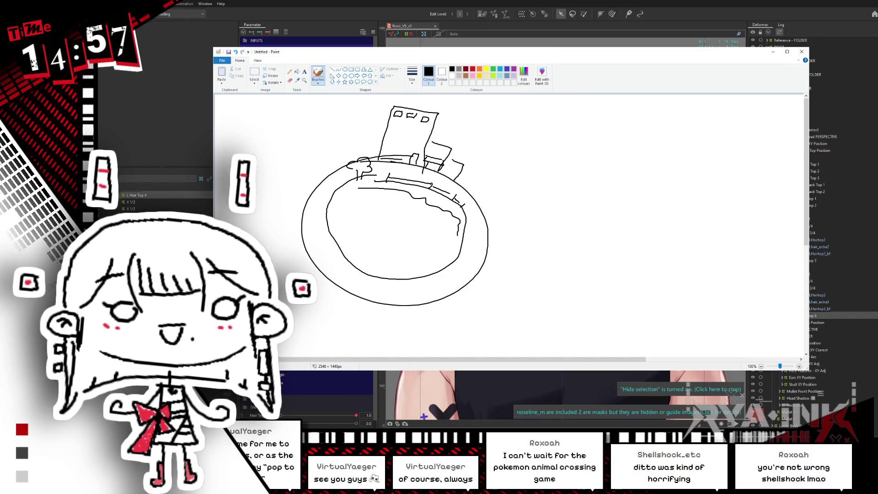
left_click_drag(428, 147, 441, 149)
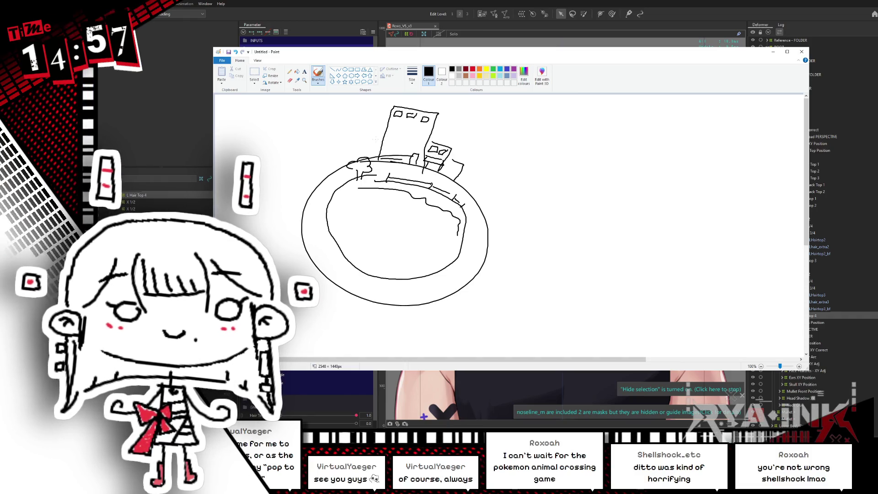
mouse_move(329, 152)
left_mouse_down()
mouse_move(336, 169)
mouse_move(358, 142)
left_mouse_up()
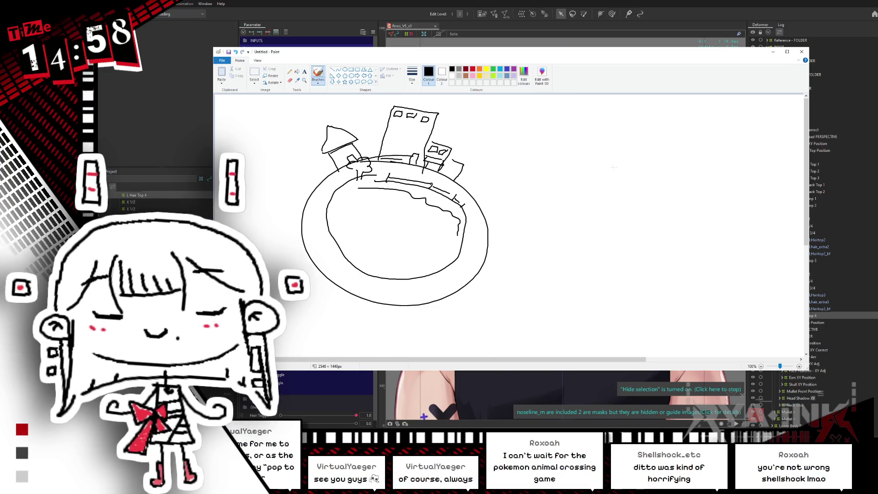
mouse_move(581, 145)
left_mouse_down()
mouse_move(581, 186)
mouse_move(634, 186)
left_mouse_up()
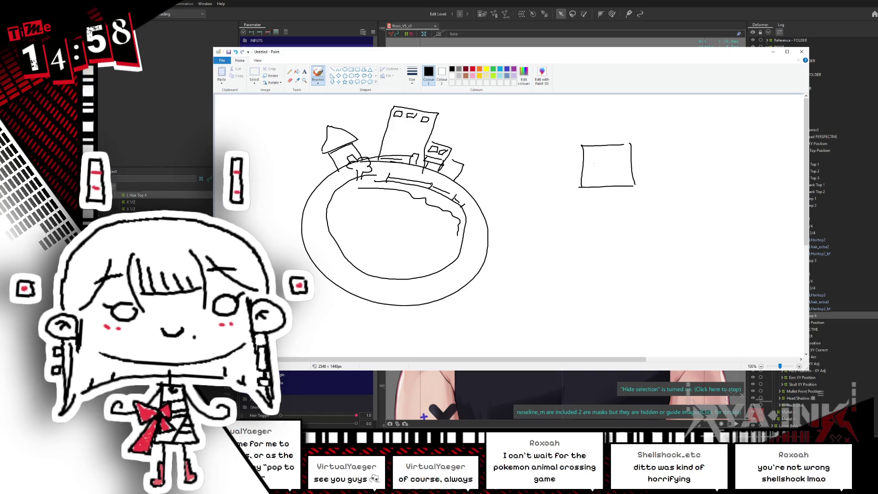
Step: Give the right-hand house a roof, a door and a ground line beside it
left_click_drag(575, 145, 637, 145)
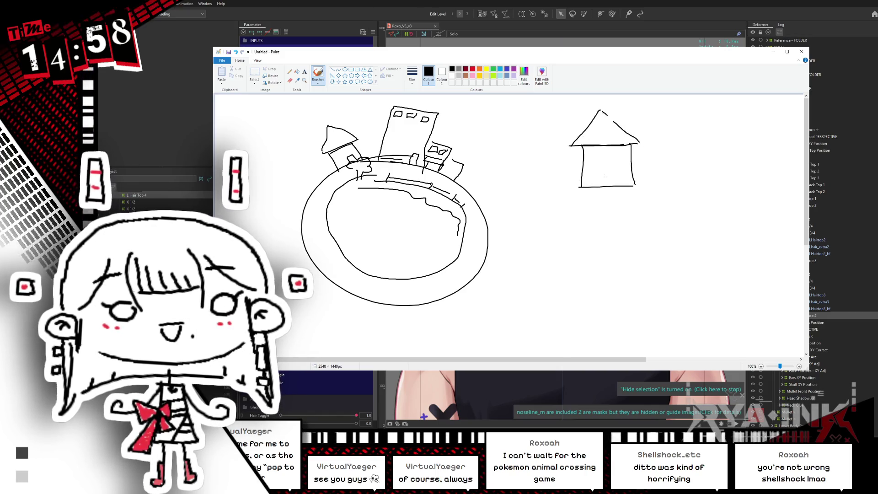
left_click_drag(617, 167, 617, 185)
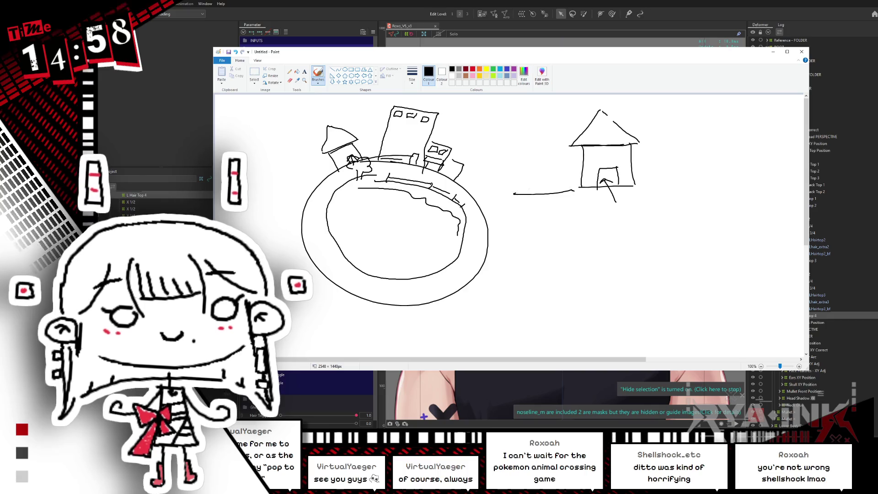
left_click_drag(643, 187, 707, 184)
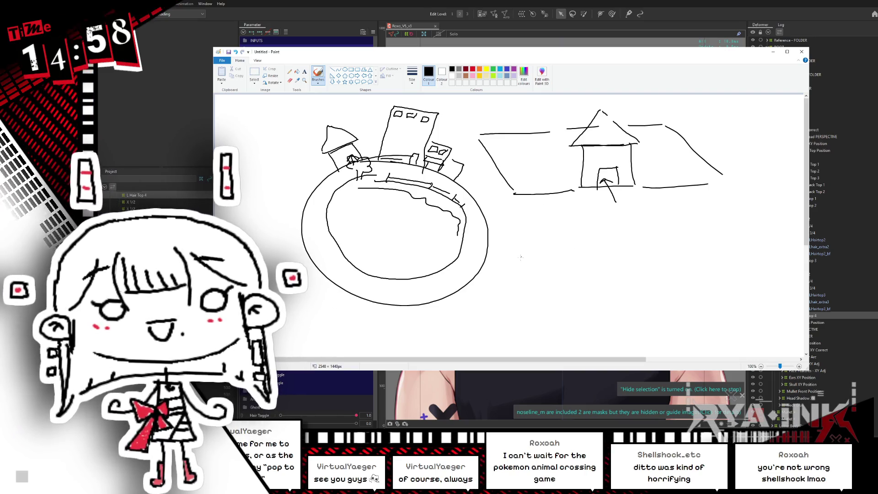
Step: Add detail inside the ring, curled marks on its right edge, a window line and a lower-left shape
left_click_drag(334, 203, 352, 232)
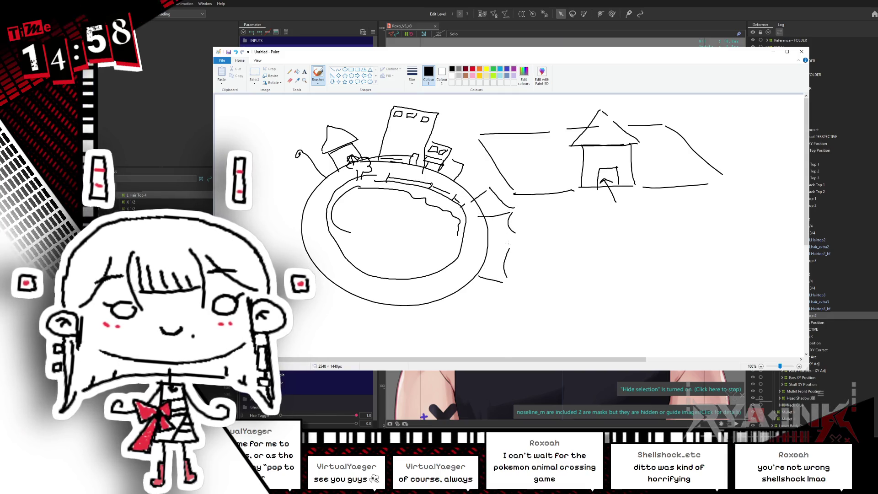
left_click_drag(509, 214, 521, 210)
left_click_drag(508, 244, 520, 241)
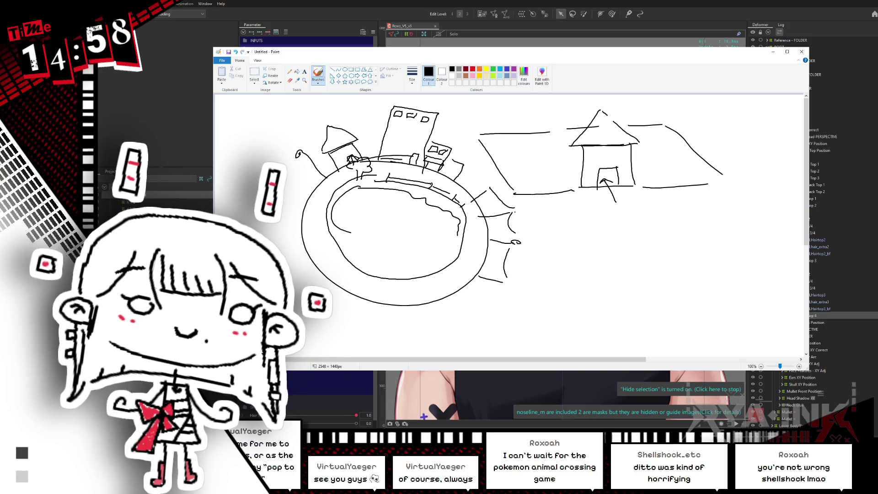
left_click_drag(414, 137, 423, 137)
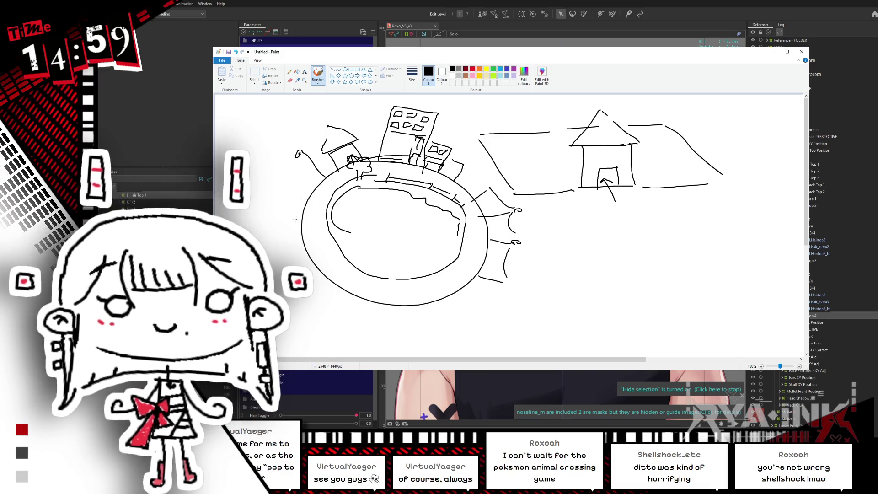
left_click_drag(299, 219, 357, 314)
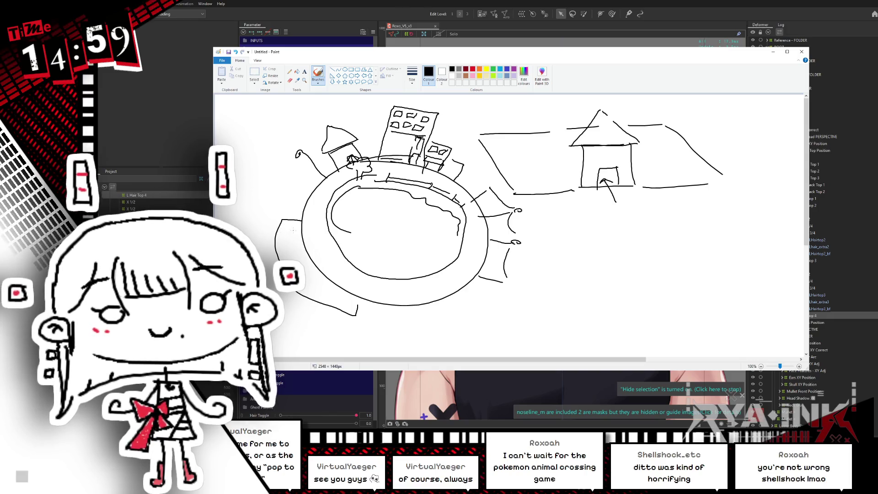
Step: Draw zigzag and arch pieces below-left of the planet and landmass strokes inside it
left_click_drag(317, 280, 358, 310)
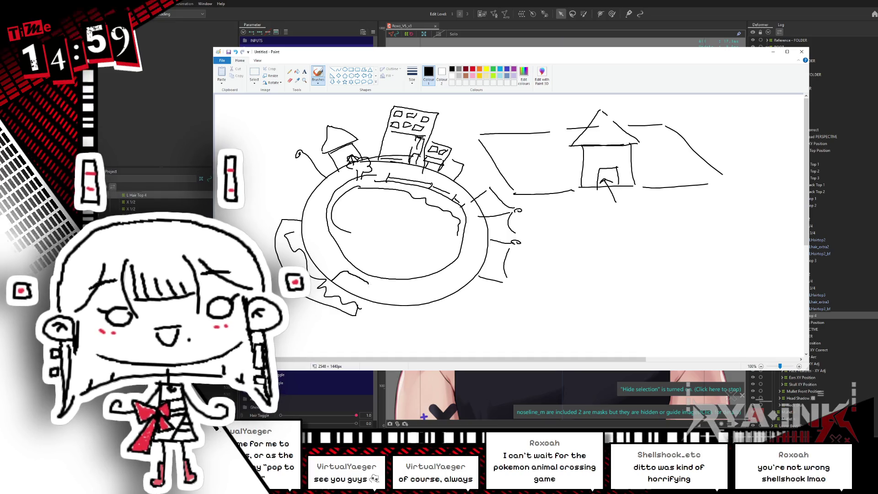
left_click_drag(334, 286, 368, 295)
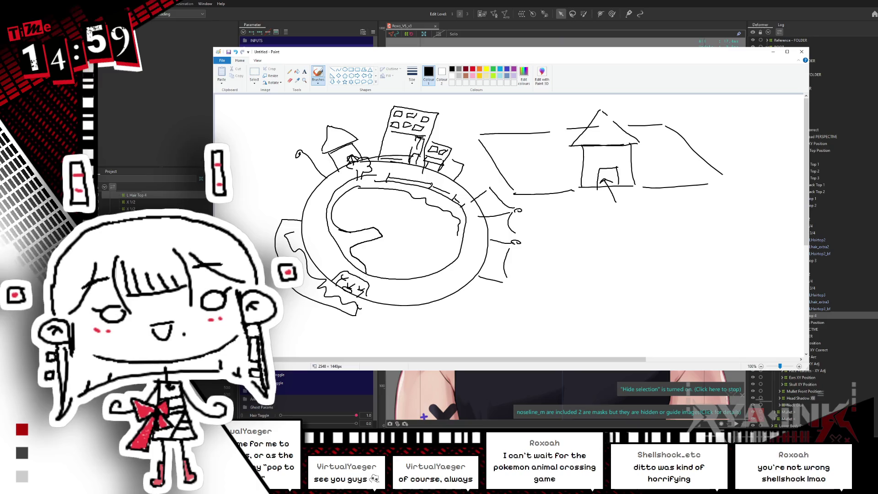
left_click_drag(348, 218, 397, 214)
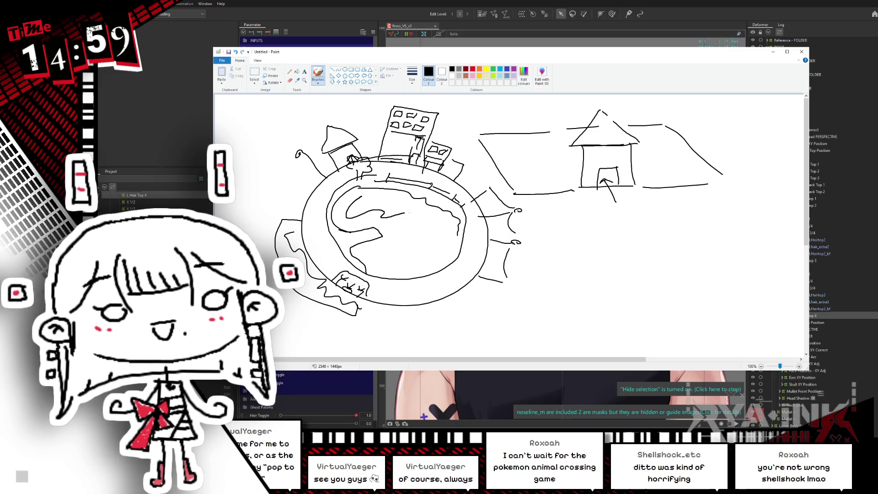
left_click_drag(452, 249, 358, 257)
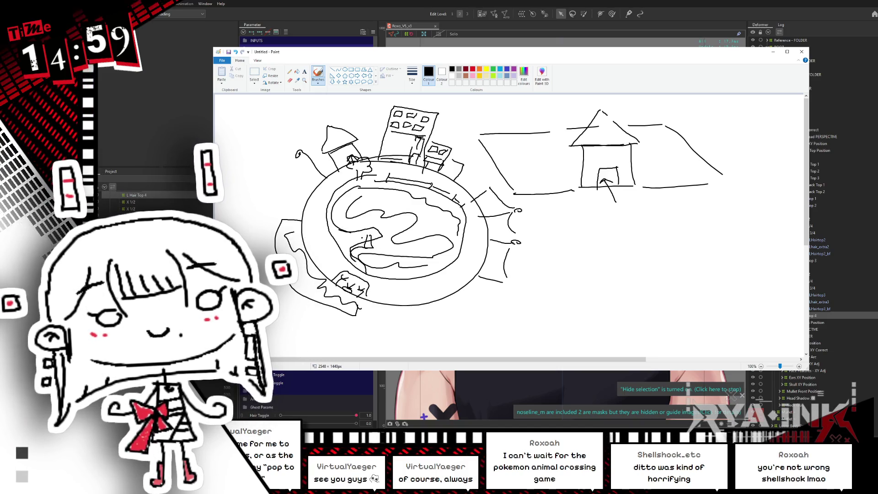
left_click_drag(360, 256, 388, 265)
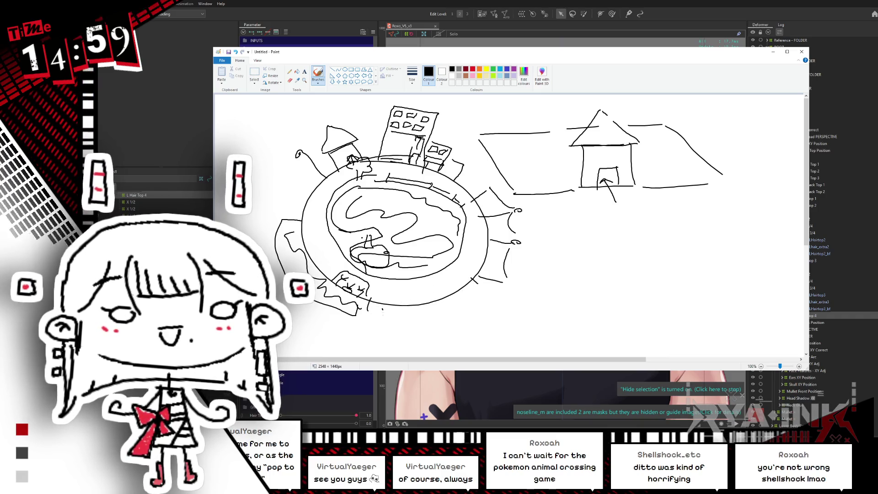
Step: Add a cloud below, a small building with details on the left, a curve above, then return to Live2D
mouse_move(360, 351)
left_mouse_down()
mouse_move(415, 342)
mouse_move(390, 329)
left_mouse_up()
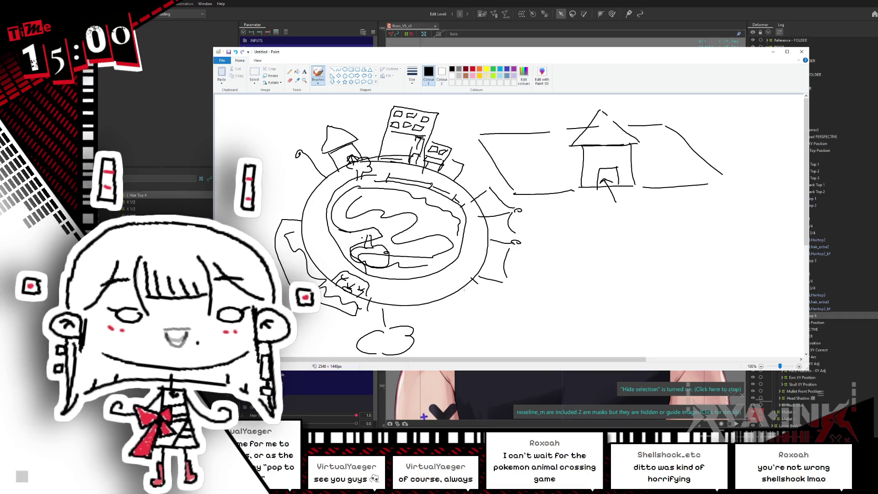
mouse_move(280, 195)
left_mouse_down()
mouse_move(306, 207)
mouse_move(316, 182)
left_mouse_up()
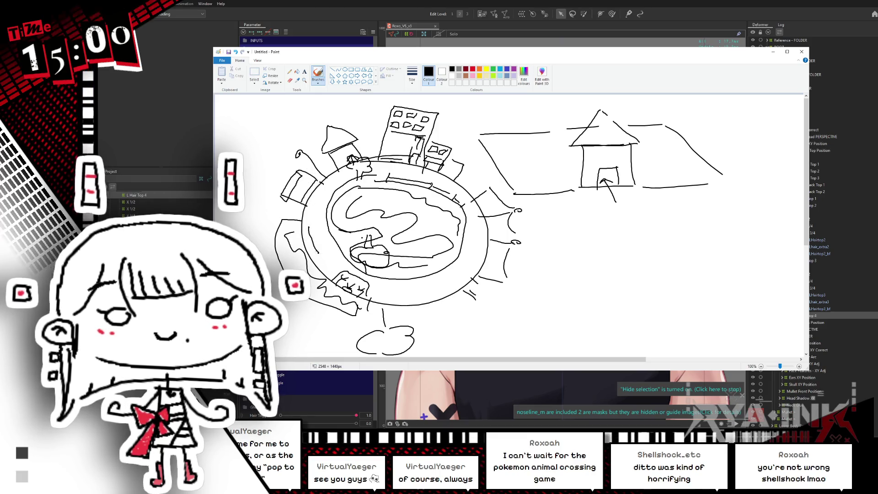
left_click_drag(308, 223, 316, 254)
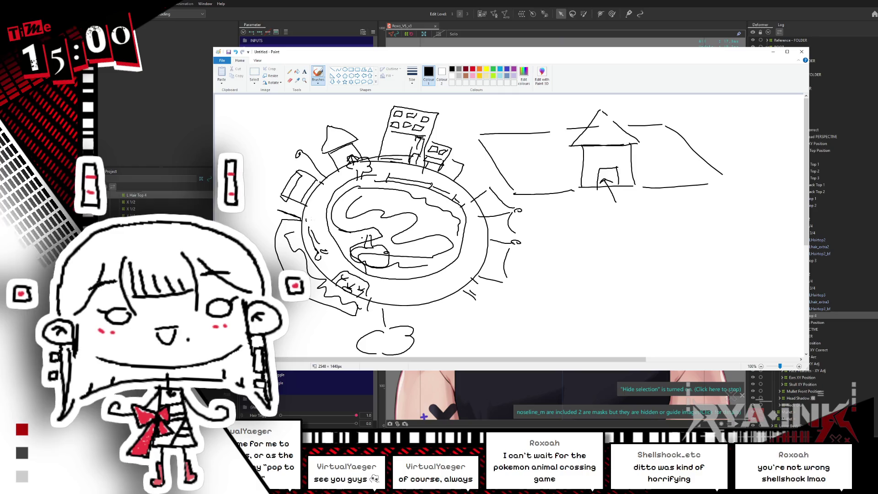
left_click_drag(295, 181, 283, 187)
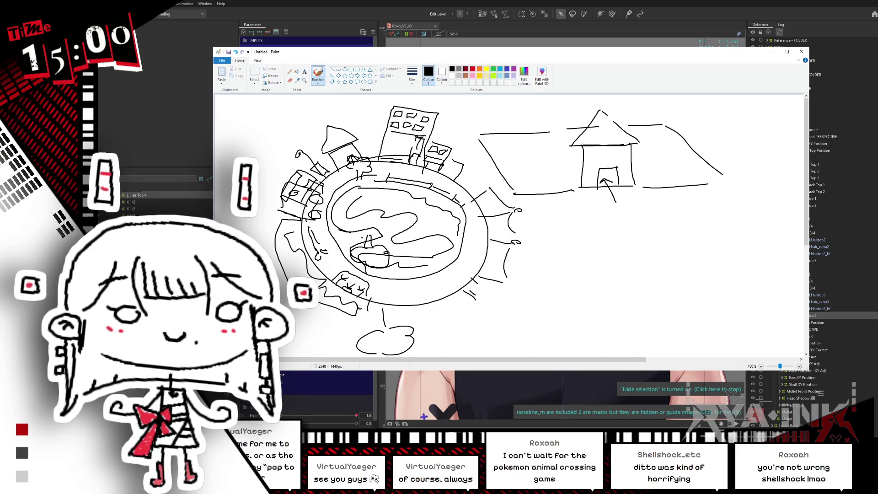
left_click_drag(230, 152, 295, 127)
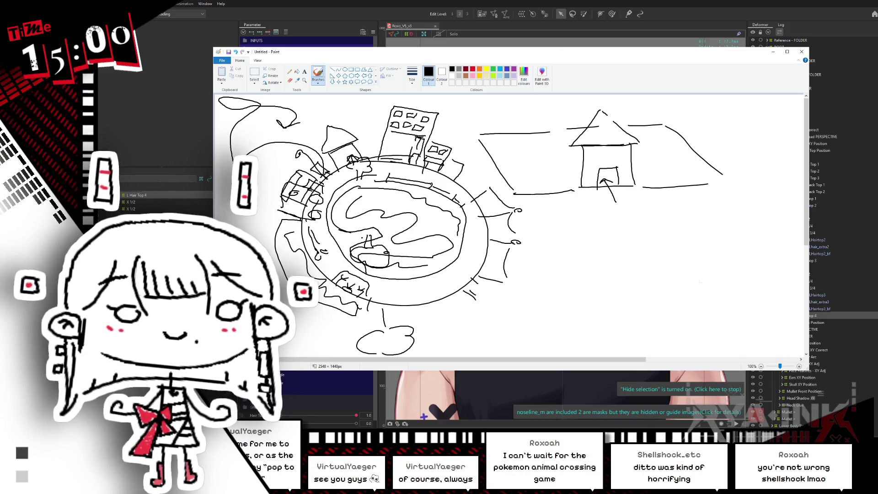
left_click(630, 2)
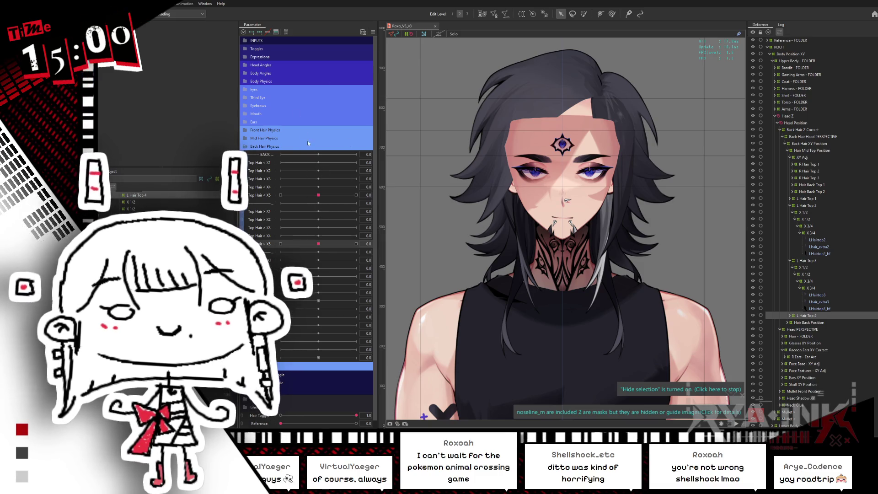
Step: Push a Top Hair slider to maximum, nudge Top Hair X5, and bring up the parameter's key options
left_click_drag(277, 241, 356, 244)
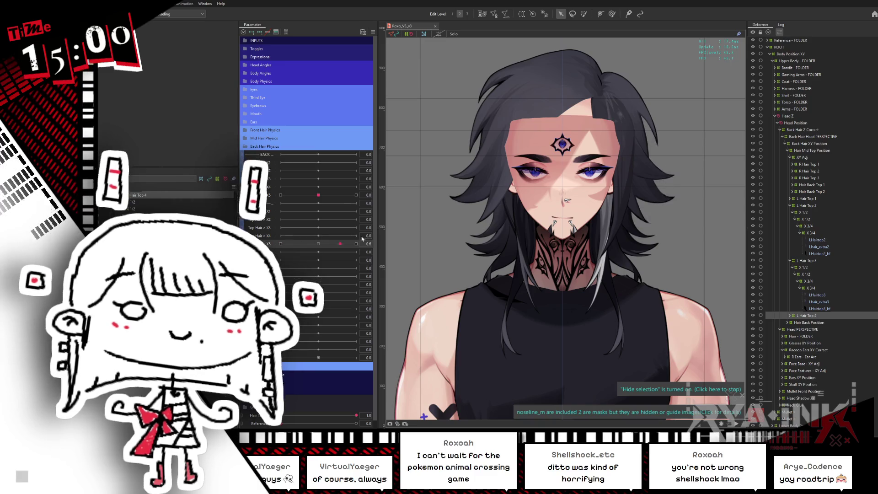
left_click(330, 195)
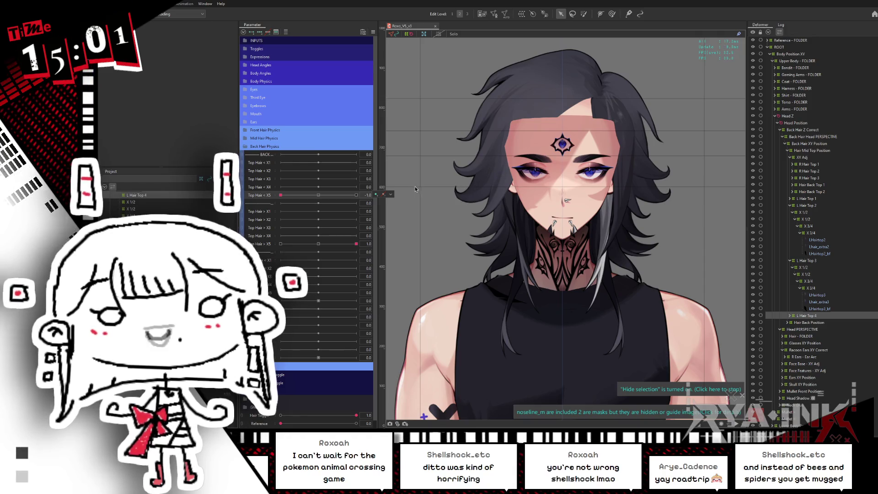
right_click(393, 193)
Step: Dismiss the options, reset the hair parameters to 0, and switch to the weight paint brush (B)
key("Escape")
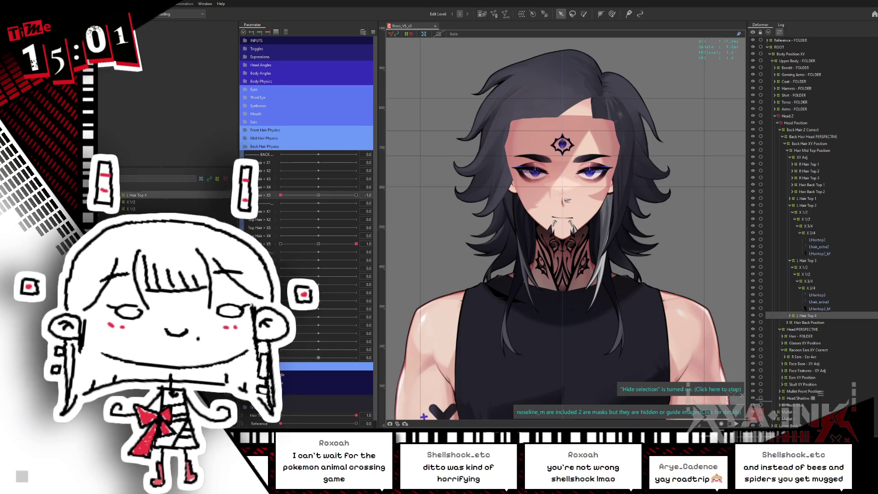
left_click(317, 195)
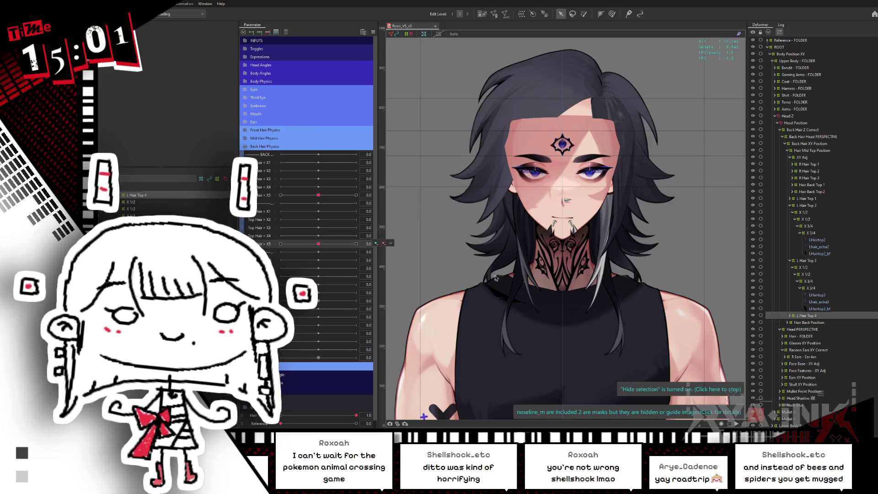
key("b")
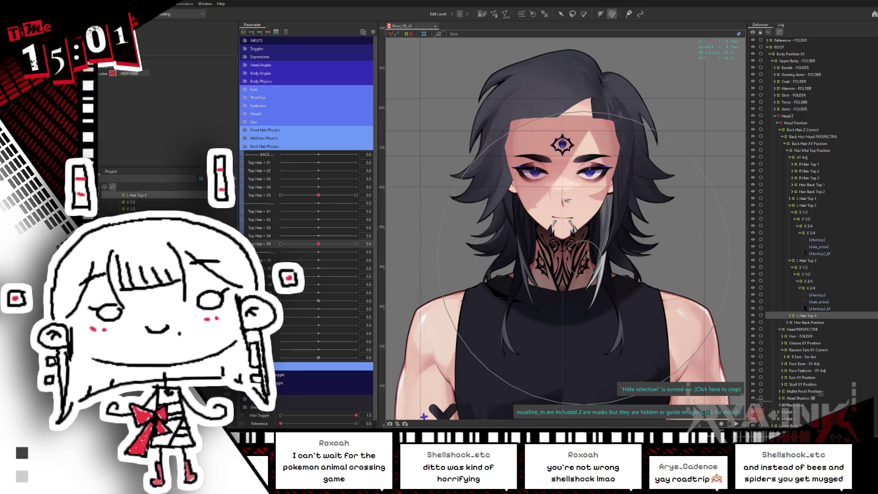
scroll(512, 95, "up", 3)
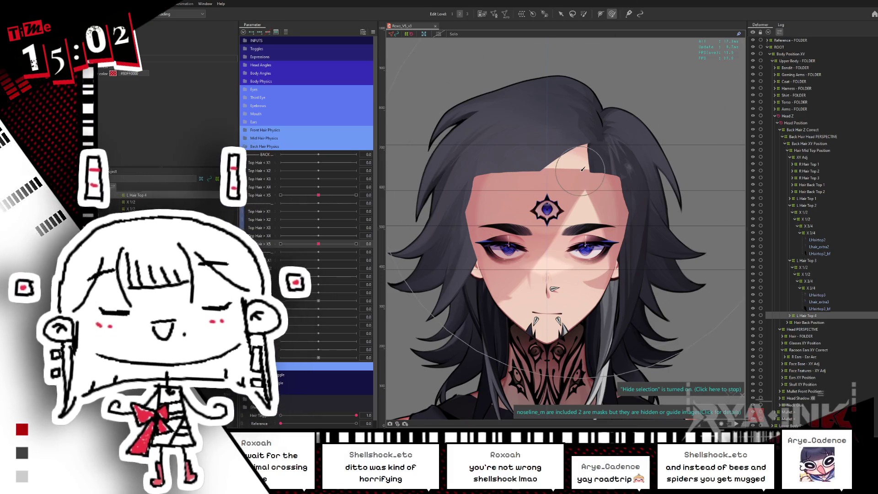
scroll(552, 229, "up", 2)
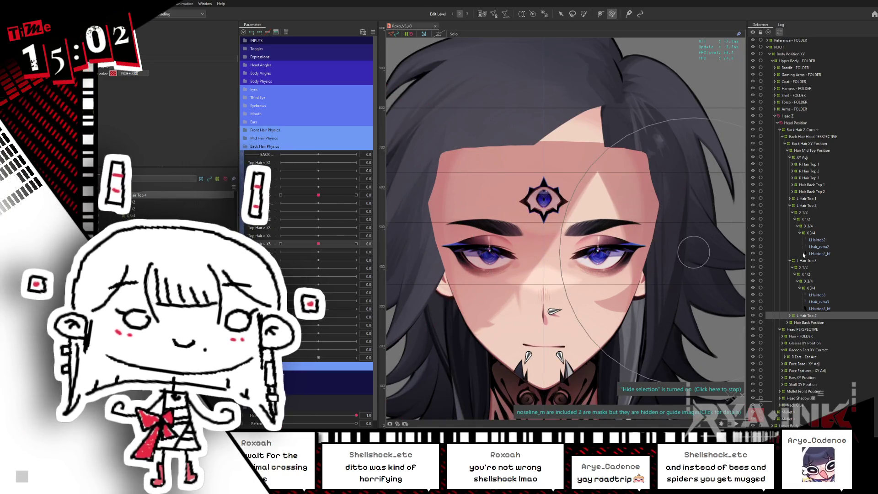
scroll(548, 244, "down", 2)
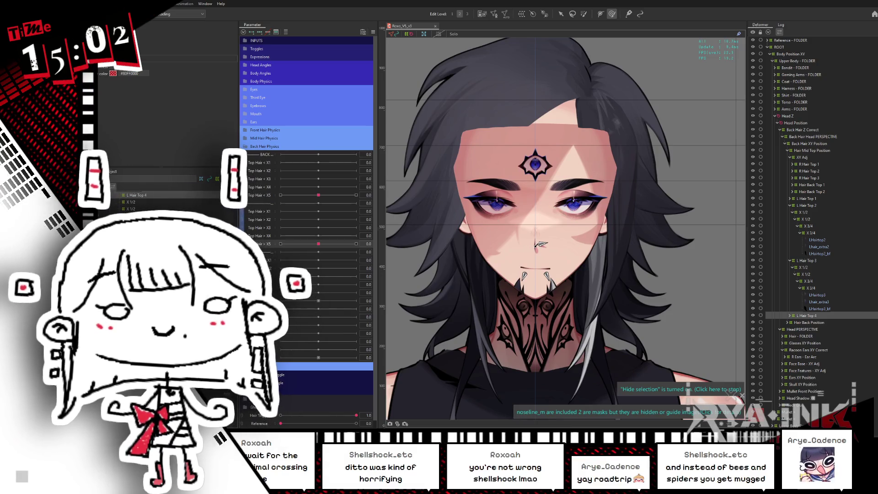
Step: Drag Top Hair sliders to minimum, reset Top Hair X5 to 0.0, and raise the bottom hair parameter to 1.0
left_click_drag(318, 198, 286, 193)
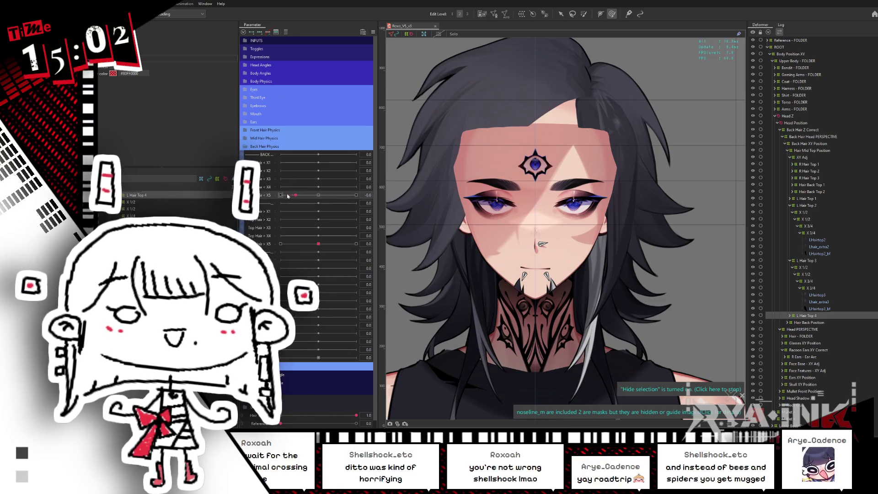
left_click_drag(318, 244, 280, 243)
double_click(355, 242)
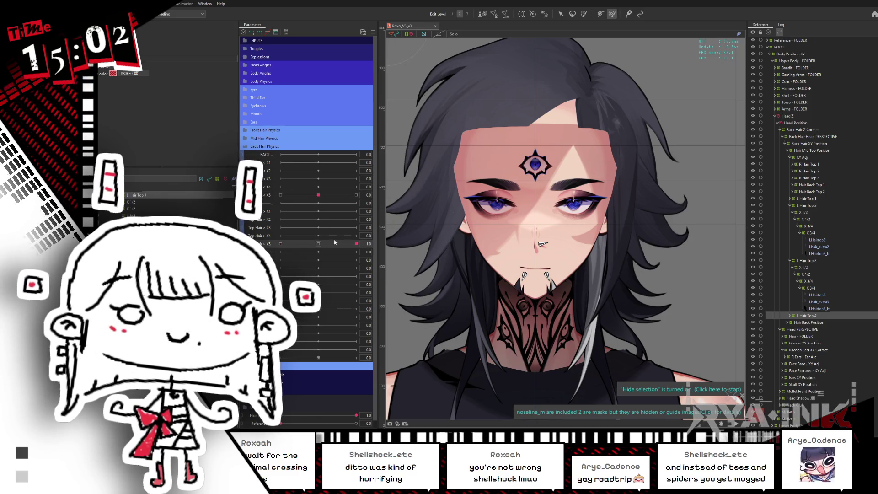
scroll(568, 260, "up", 1)
left_click_drag(568, 260, 567, 230)
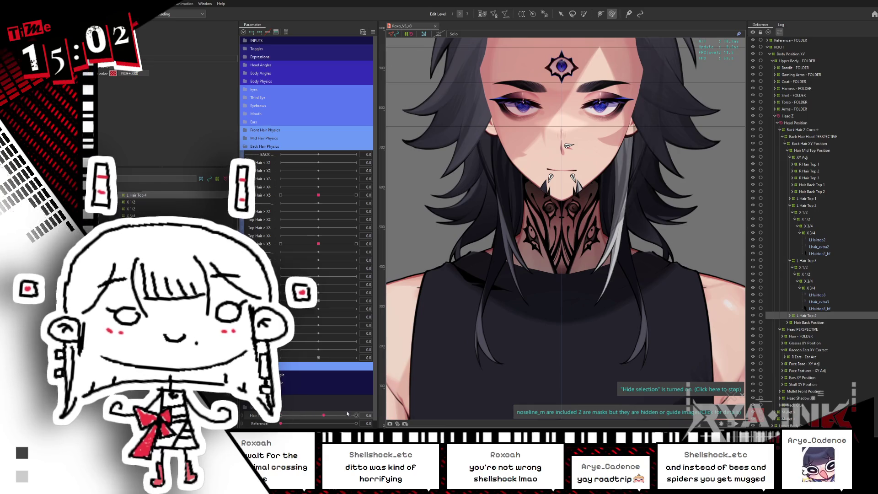
left_click_drag(335, 414, 360, 415)
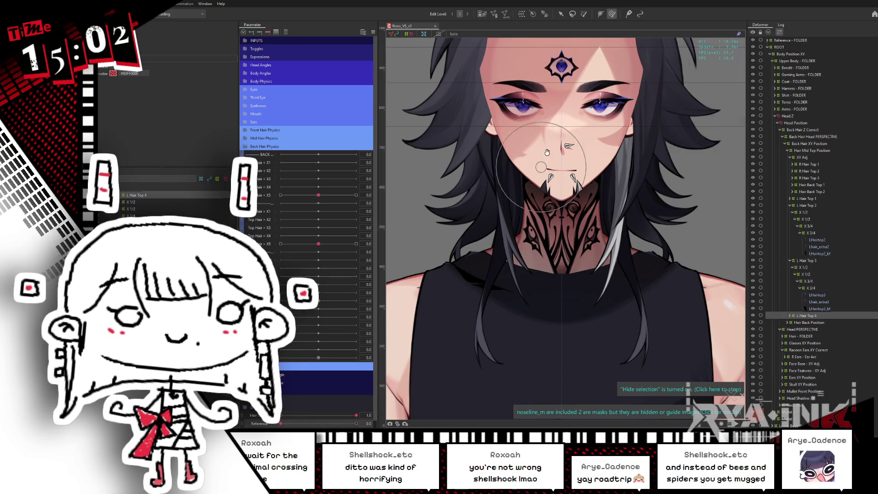
scroll(546, 159, "up", 3)
scroll(497, 124, "up", 1)
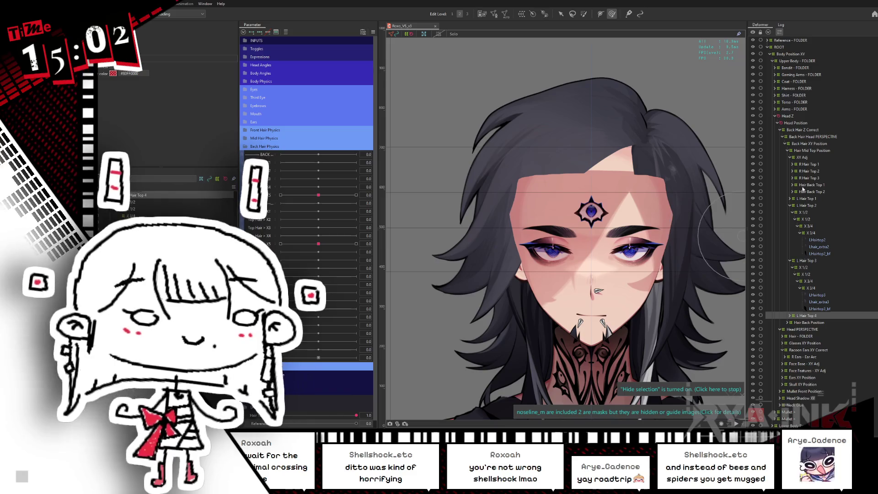
Step: Select the XY Adj deformer, filter to its parameter, and swing Head X Aug right and back
left_click(790, 205)
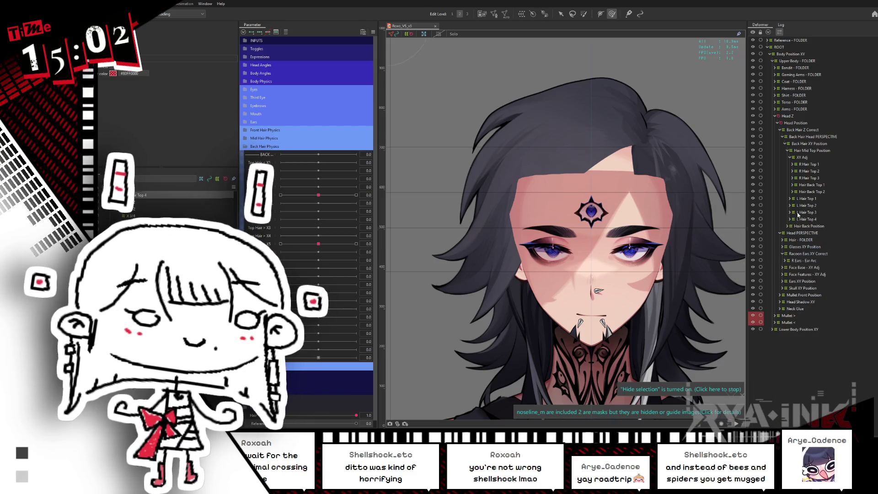
left_click(809, 158)
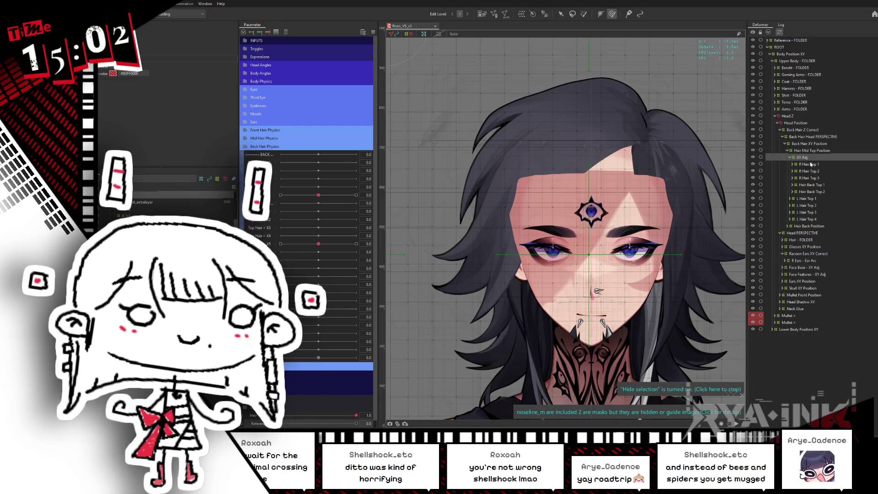
left_click(285, 33)
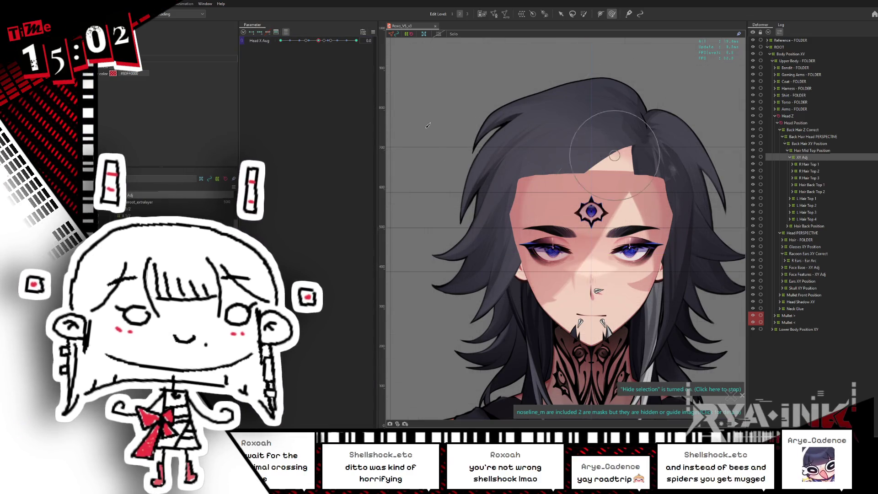
mouse_move(317, 40)
left_mouse_down()
mouse_move(364, 42)
mouse_move(354, 41)
left_mouse_up()
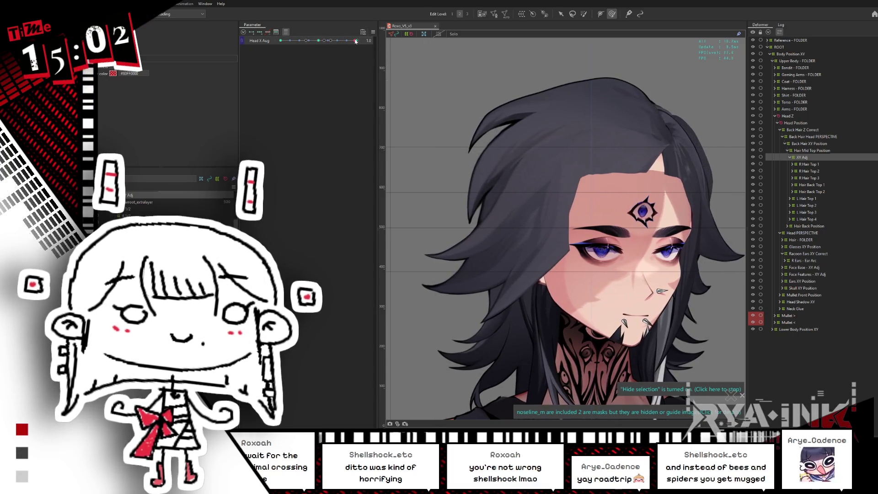
mouse_move(355, 41)
left_mouse_down()
mouse_move(323, 40)
mouse_move(357, 46)
left_mouse_up()
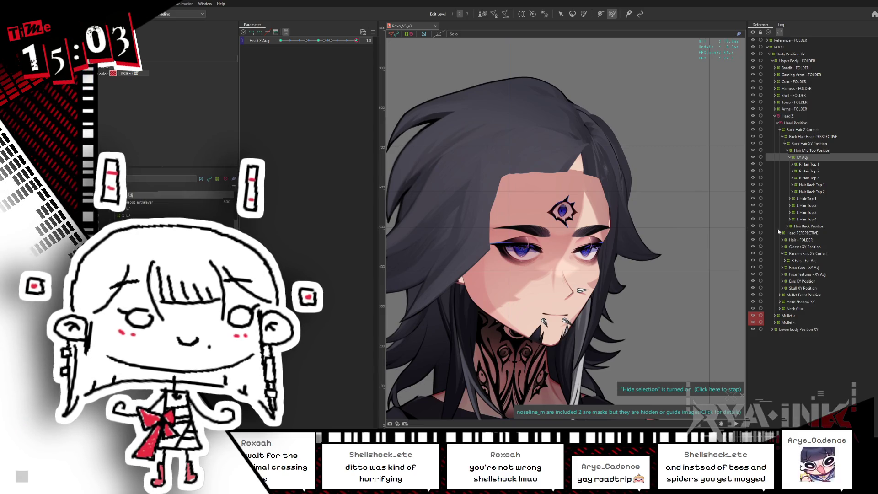
Step: Select the Lhair07 mesh, collapse Hair Back Position, and reset Head X Aug to face forward
right_click(626, 174)
mouse_move(649, 192)
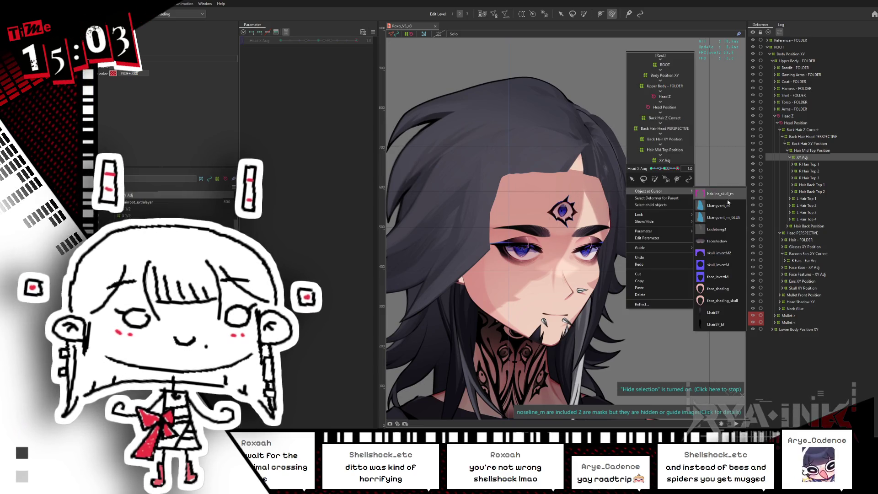
left_click(726, 311)
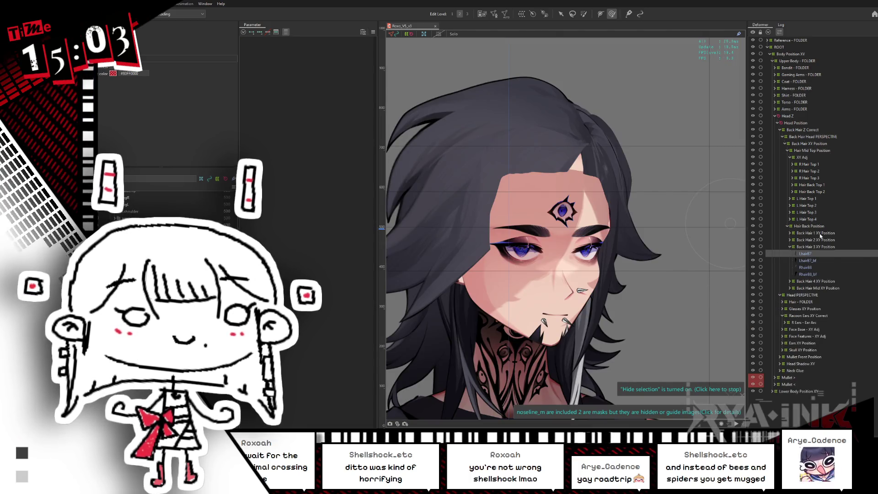
left_click(788, 226)
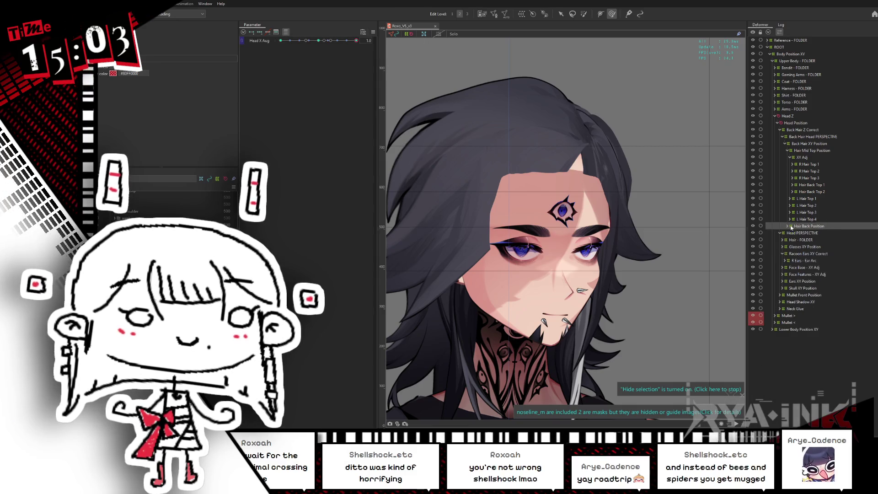
left_click_drag(643, 249, 517, 135)
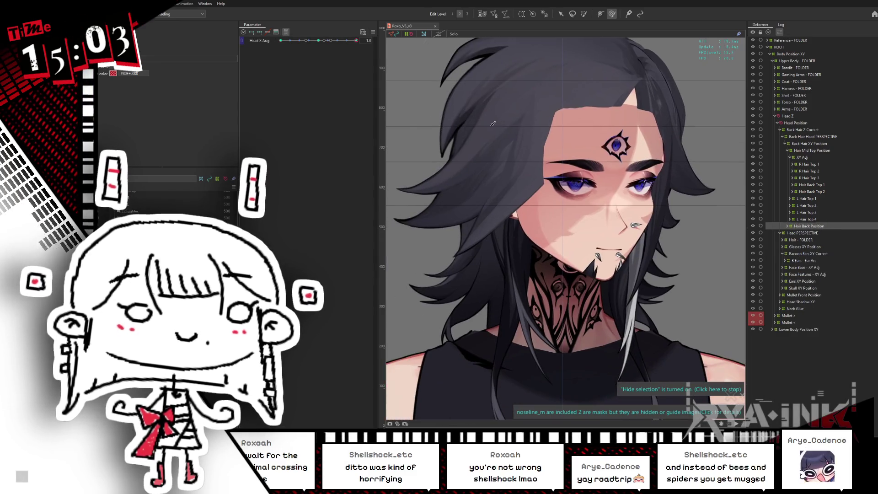
left_click(318, 41)
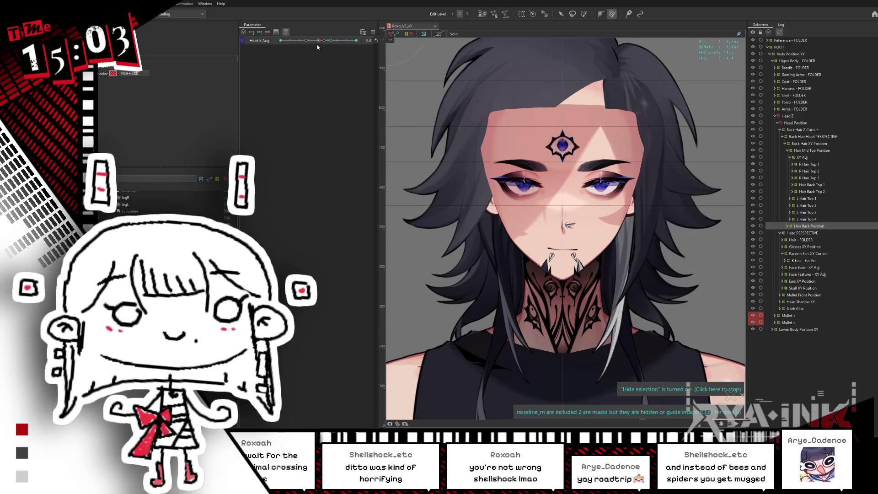
left_click_drag(634, 187, 631, 201)
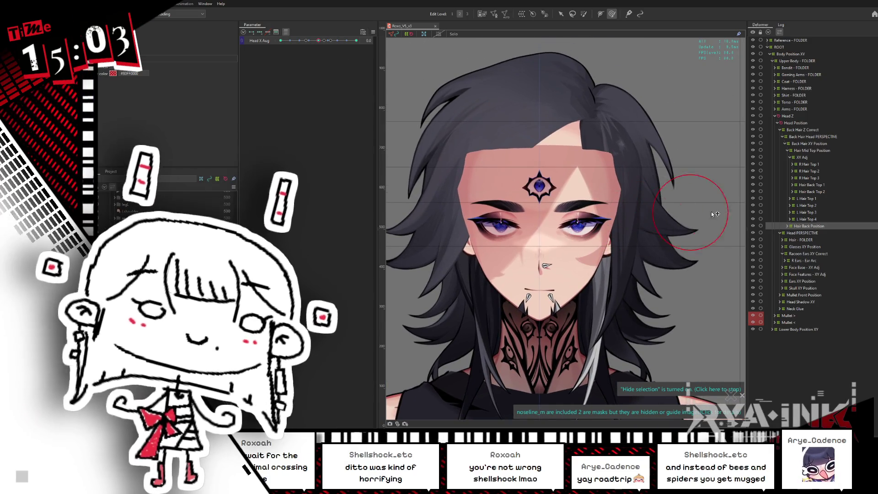
left_click_drag(631, 200, 679, 151)
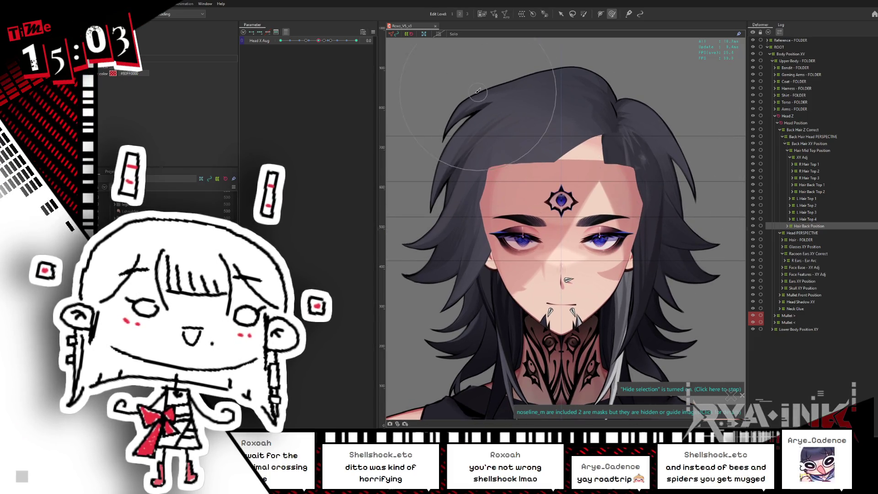
Step: Pick the hair mesh at the top of the head, then select X 1/2 and finally the X 1/4 warp deformer
right_click(484, 106)
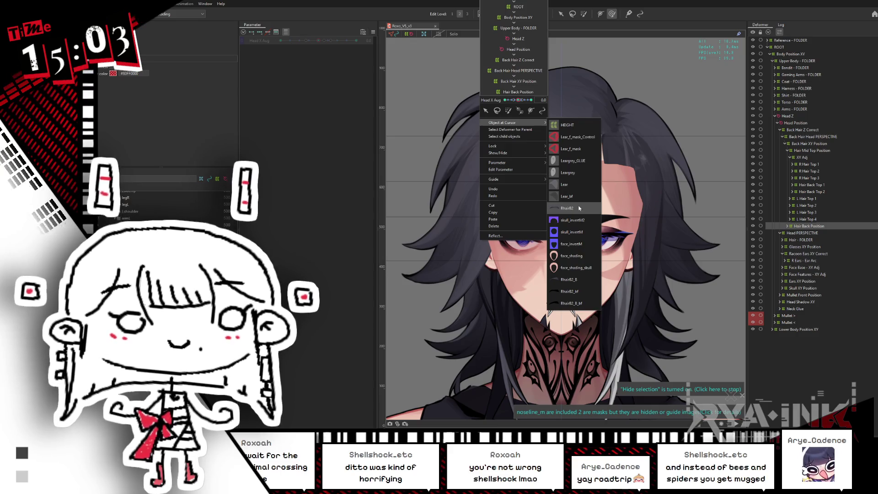
mouse_move(508, 122)
left_click(578, 205)
left_click(812, 193)
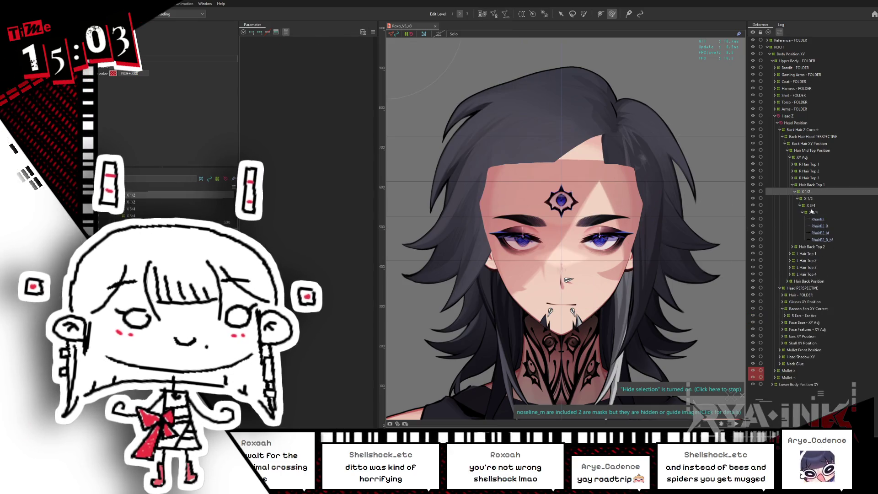
left_click(811, 210)
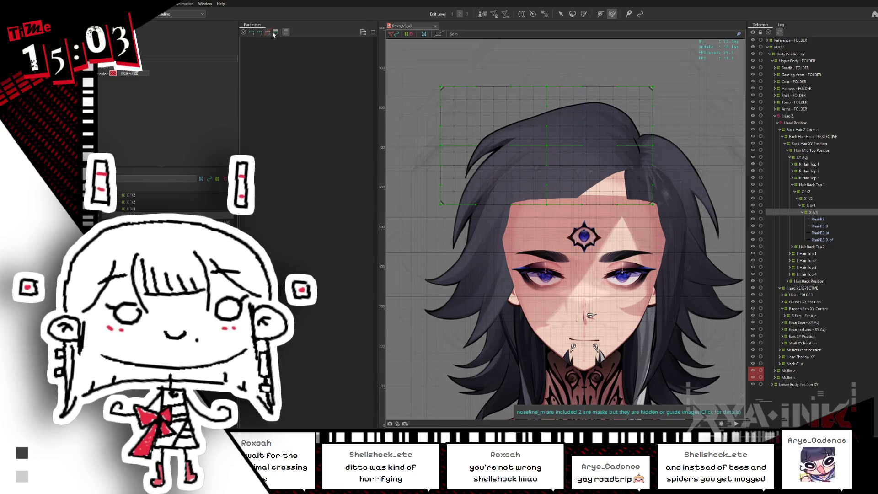
Step: Brush-select the upper-left grid points of the X 1/4 hair warp and set Hair X4 to max, X5 to min
left_click(270, 33)
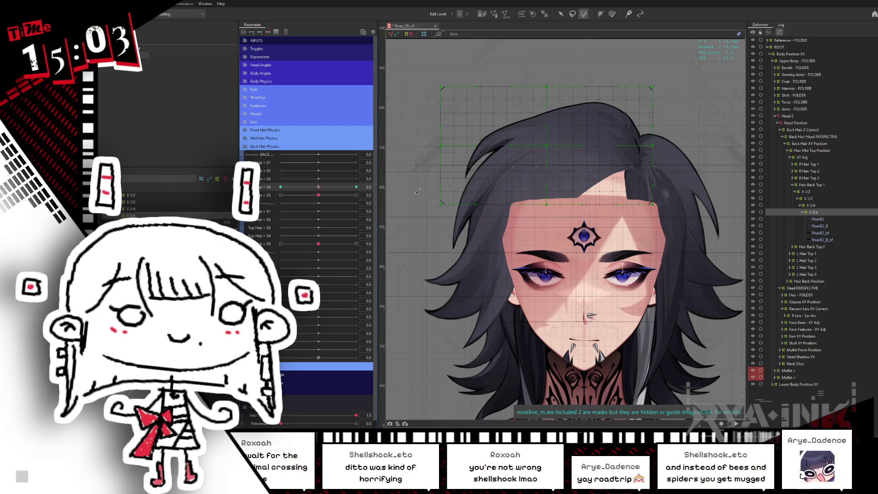
left_click_drag(437, 197, 420, 97)
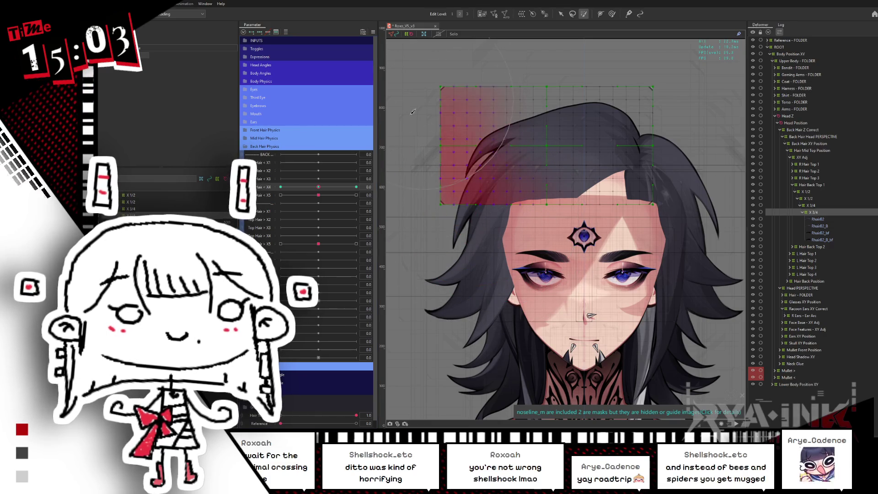
left_click(560, 14)
left_click_drag(318, 190, 356, 188)
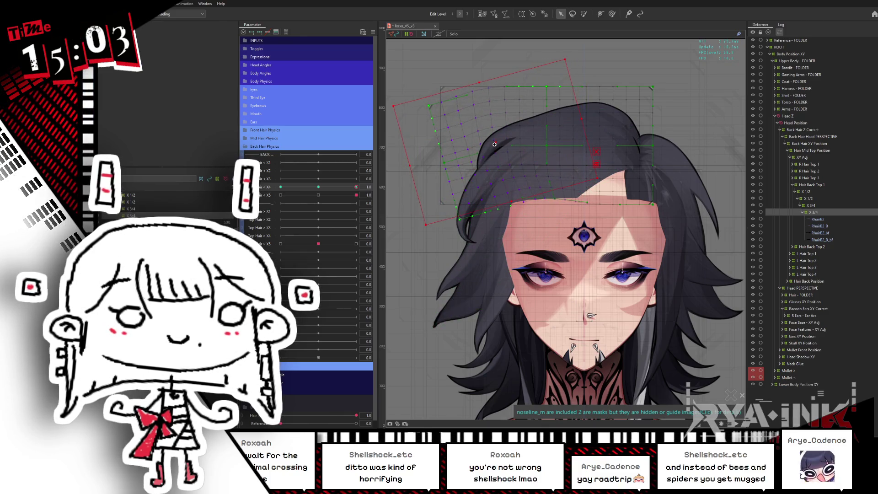
left_click(354, 186)
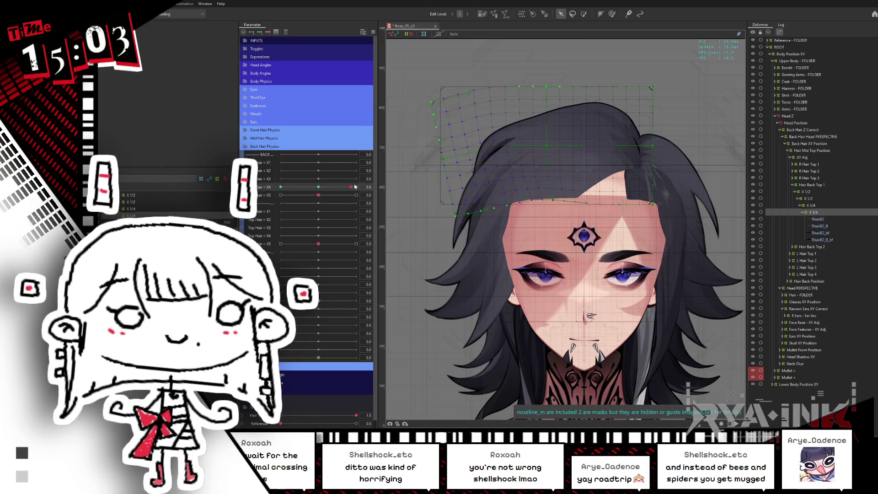
left_click(279, 195)
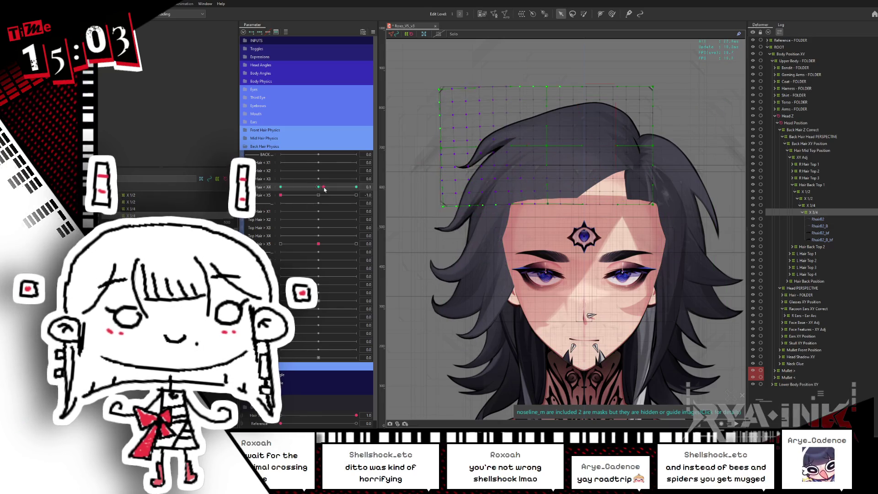
Step: Rotate the selected grid, undo, set Top Hair X4 near 0.6 and tilt the grid upward, then preview
left_click(503, 143)
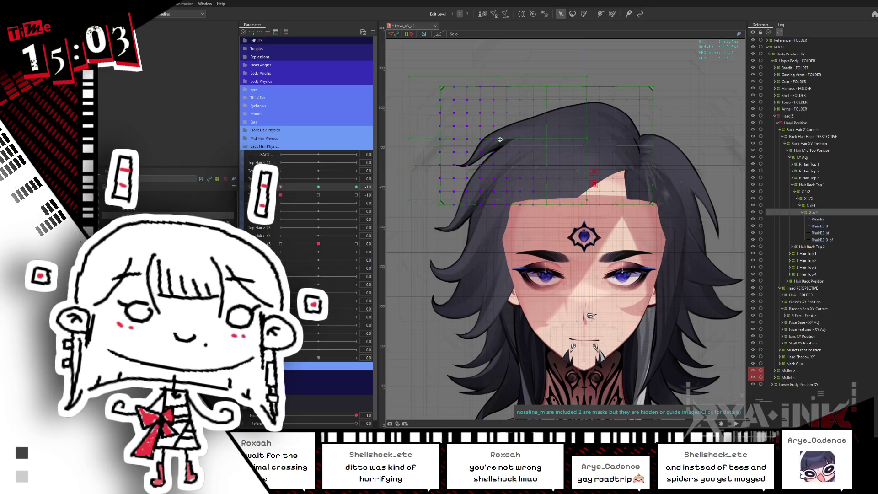
left_click_drag(500, 140, 573, 155)
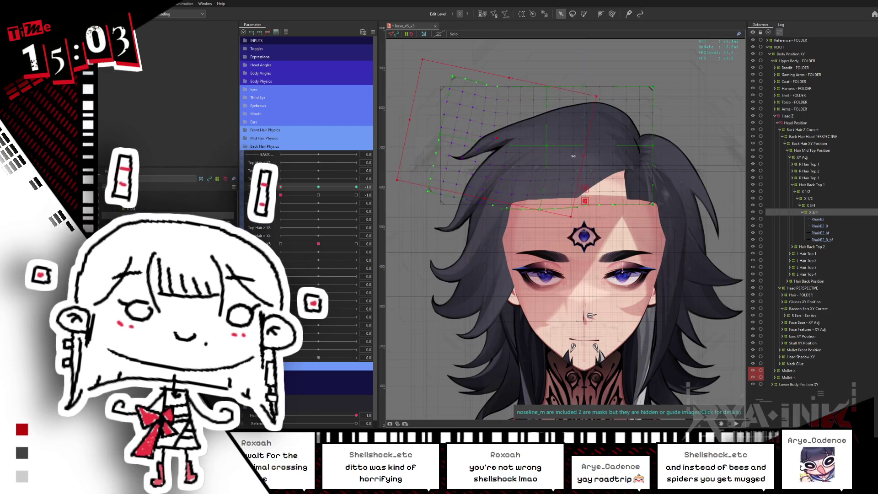
key("ctrl+z")
left_click_drag(356, 186, 347, 186)
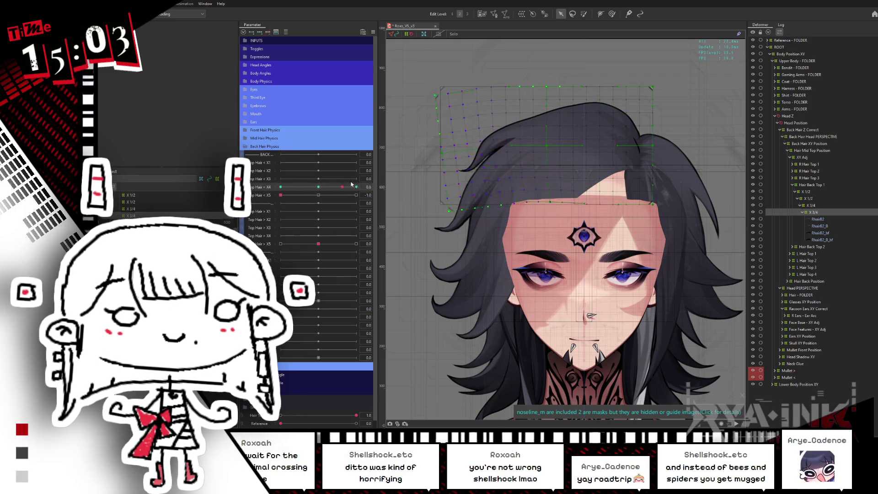
left_click_drag(480, 145, 549, 157)
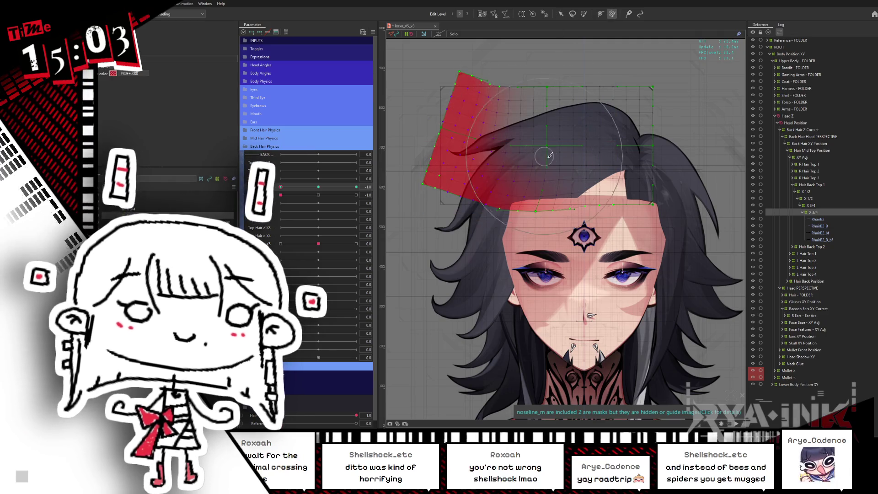
key("ctrl+h")
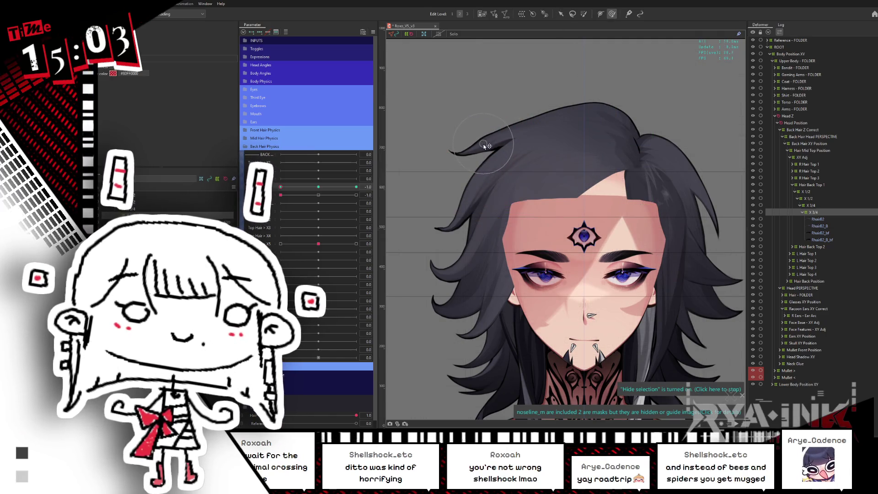
Step: Sharpen the tip of the upper-left hair lock and refine it at negative Hair X4
left_click_drag(478, 132, 485, 148)
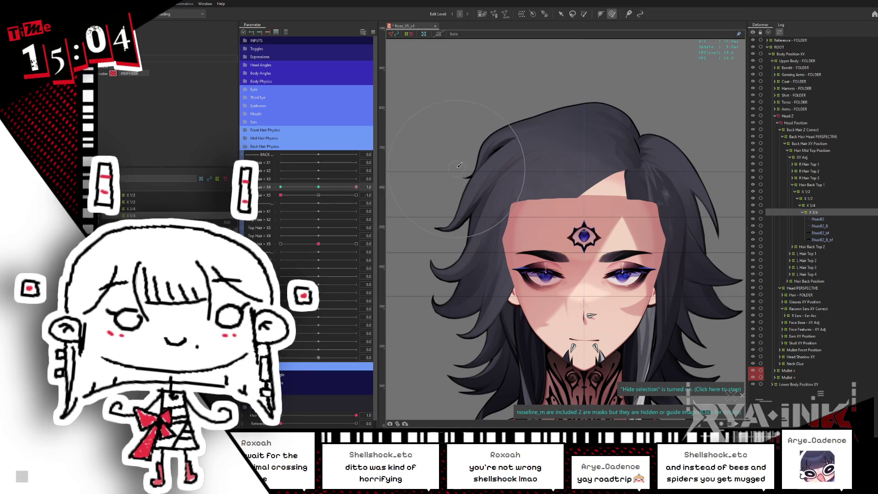
key("ctrl+shift+r")
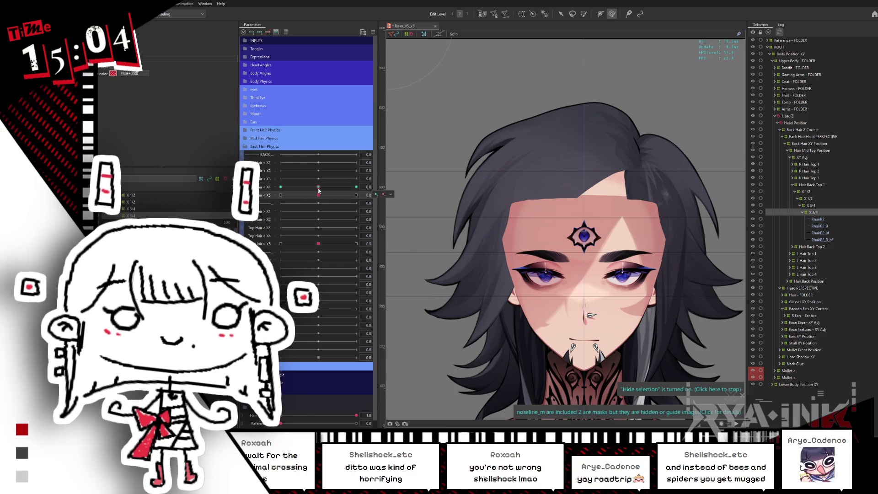
left_click_drag(316, 192, 287, 189)
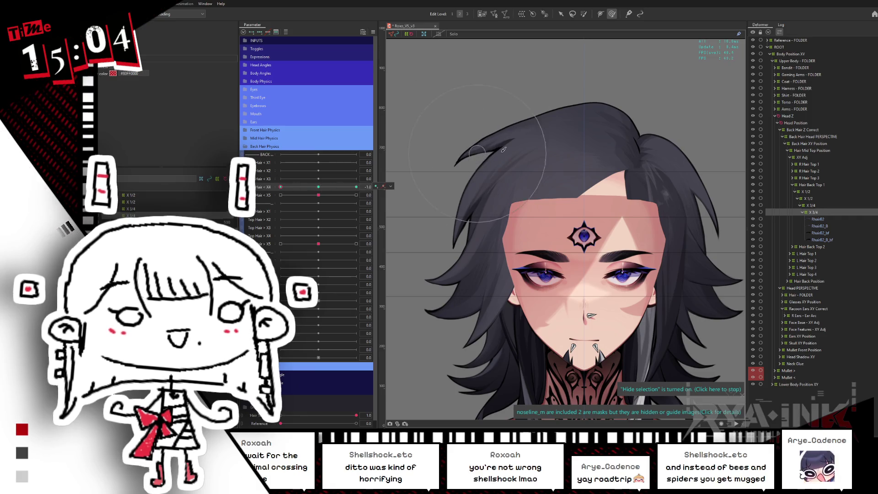
left_click_drag(473, 141, 485, 153)
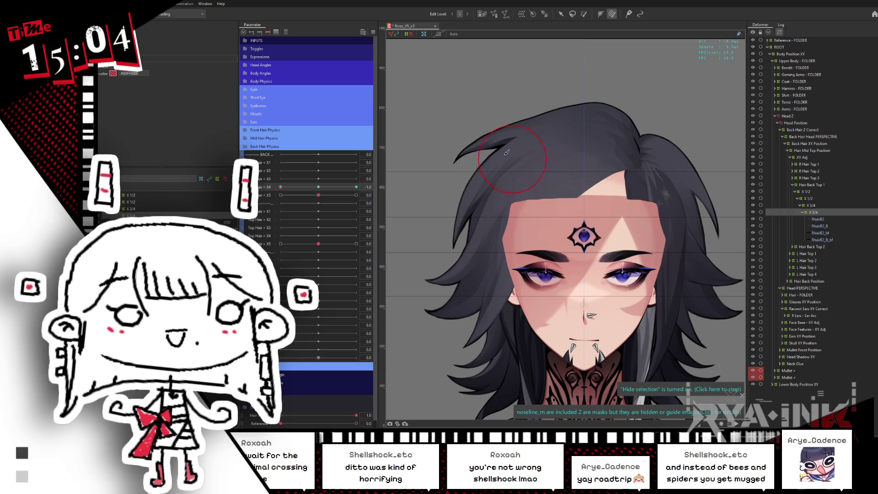
Step: Sweep Hair X4 across its range to test the lock's motion, then reset the sliders
left_click(318, 188)
mouse_move(318, 187)
left_mouse_down()
mouse_move(298, 191)
mouse_move(376, 184)
left_mouse_up()
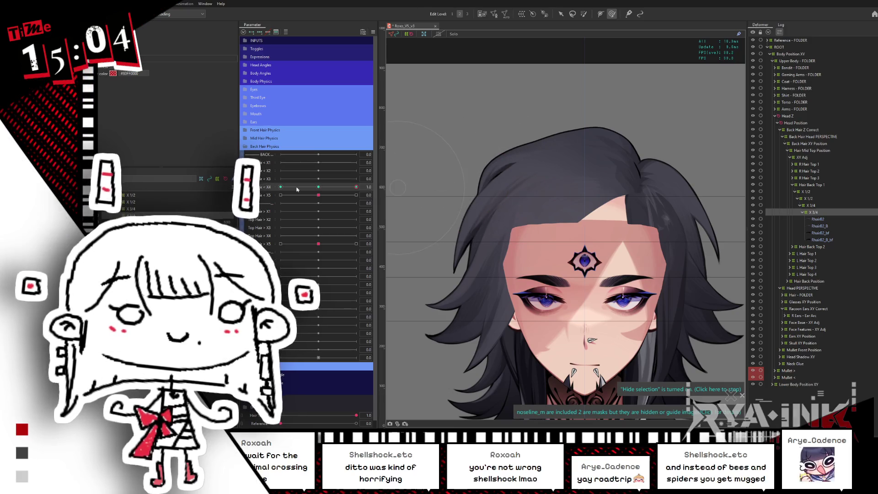
mouse_move(296, 191)
left_mouse_down()
mouse_move(289, 182)
mouse_move(363, 181)
mouse_move(319, 187)
mouse_move(318, 194)
left_mouse_up()
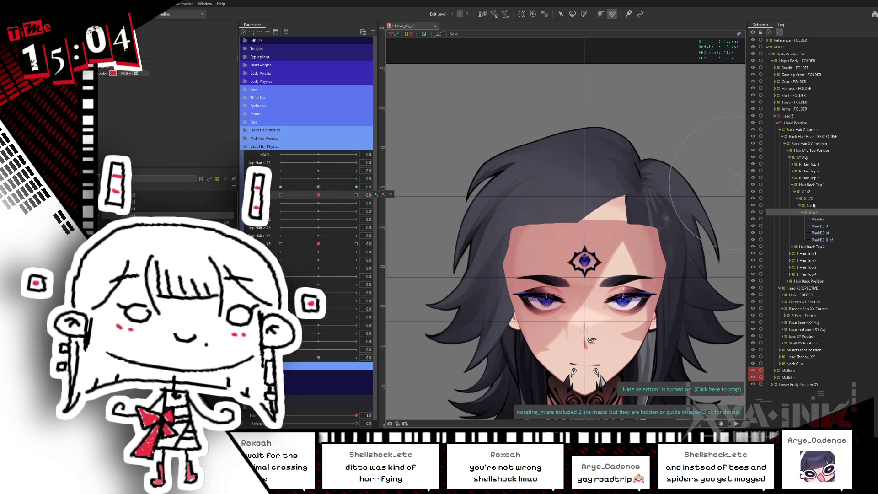
left_click(812, 205)
Step: Set the keyed hair parameter to -1.0 and show the next deformer's grid for editing
left_click(316, 180)
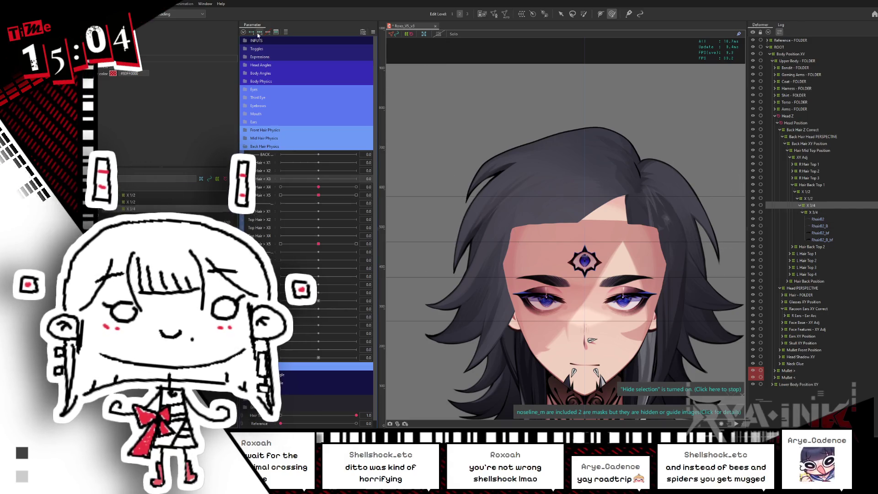
left_click_drag(316, 183, 313, 182)
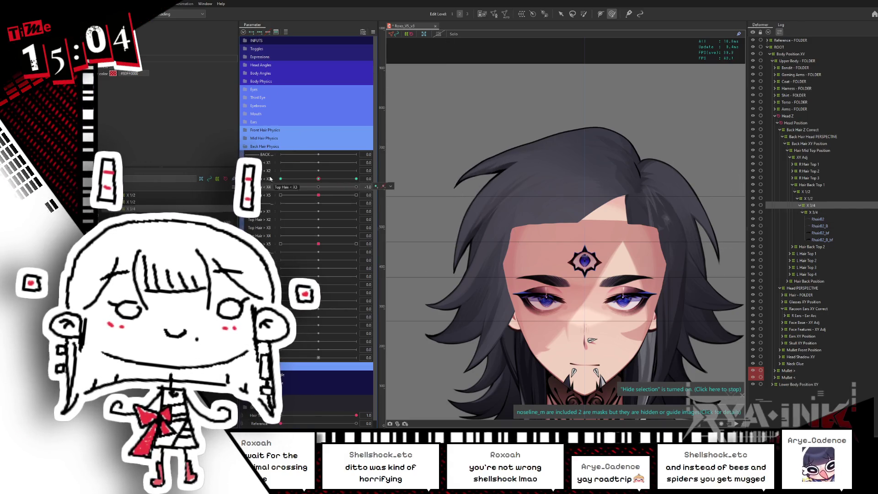
left_click(572, 13)
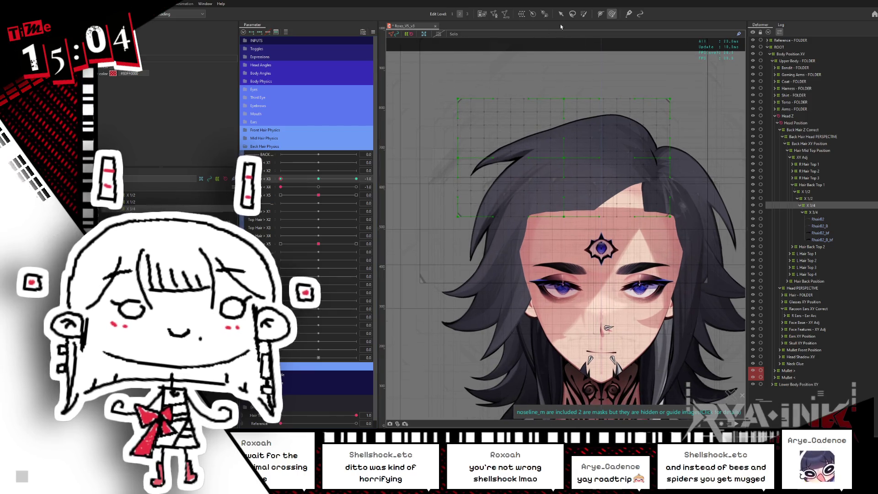
Step: Select the upper-left hair grid region and rotate it about its lower-right corner at the parameter extremes
left_click_drag(497, 151, 420, 196)
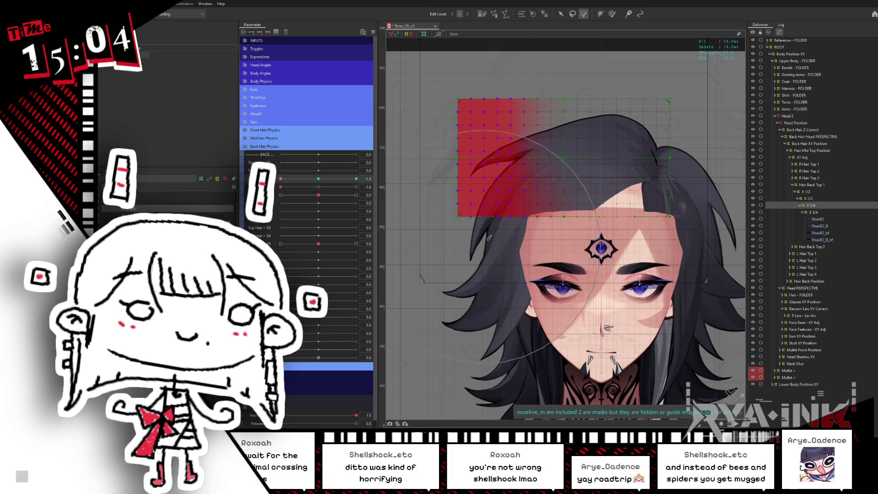
left_click(561, 15)
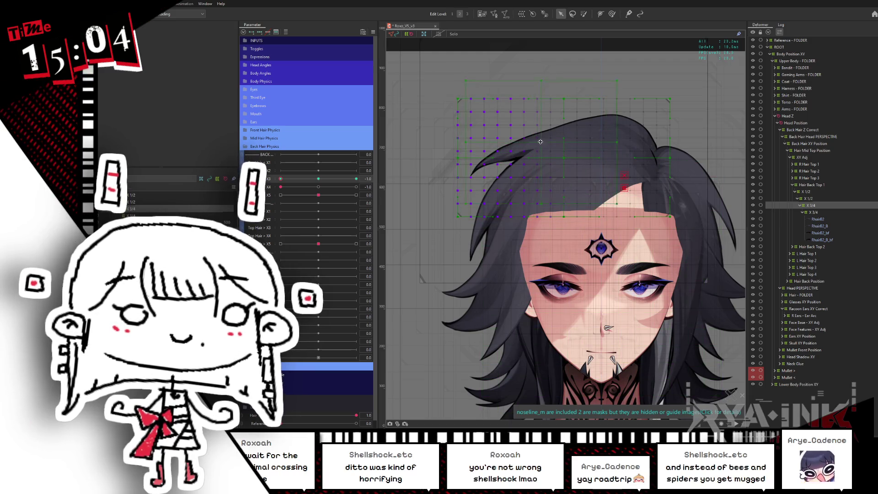
left_click_drag(618, 142, 605, 162)
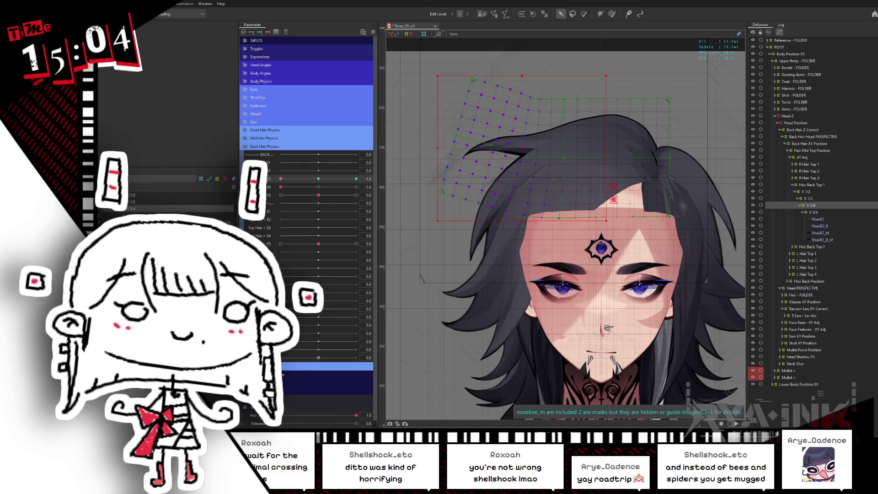
left_click_drag(280, 186, 370, 187)
left_click_drag(318, 195, 376, 195)
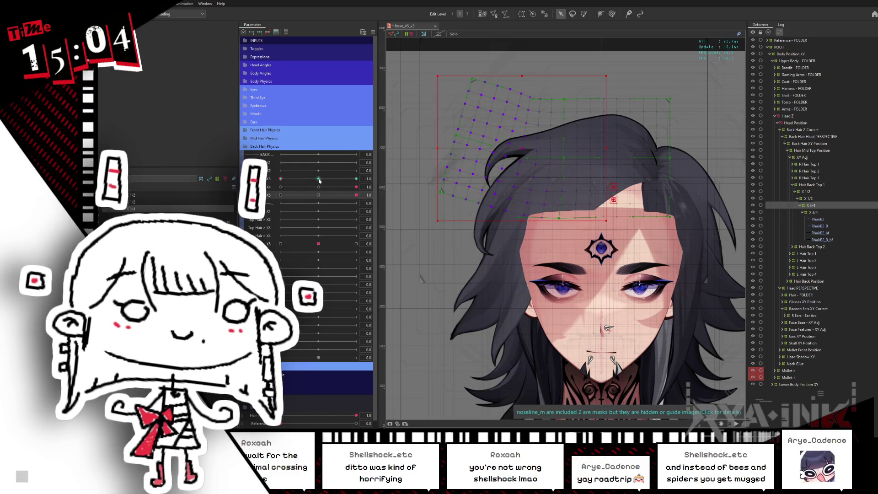
left_click_drag(319, 180, 377, 178)
left_click(531, 141)
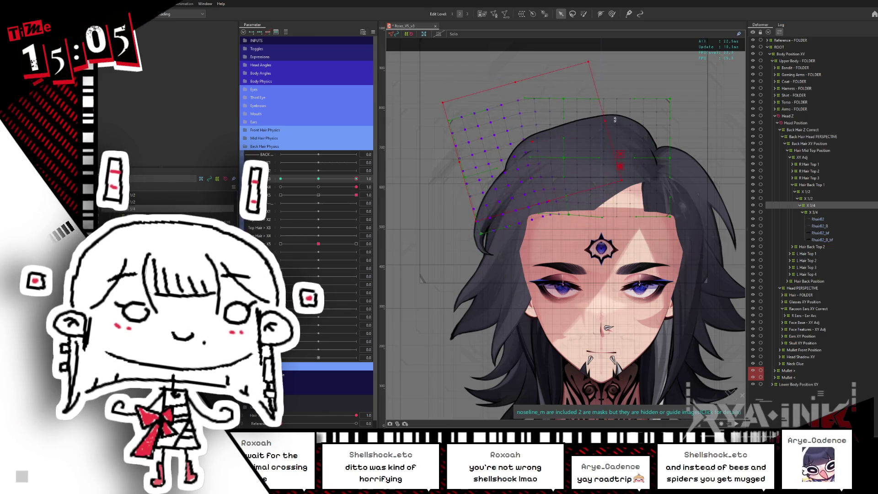
Step: Preview the hair across Top Hair X3, X4 and X5 with the overlay hidden, then return all to neutral
left_click(319, 187)
left_click_drag(318, 179, 367, 178)
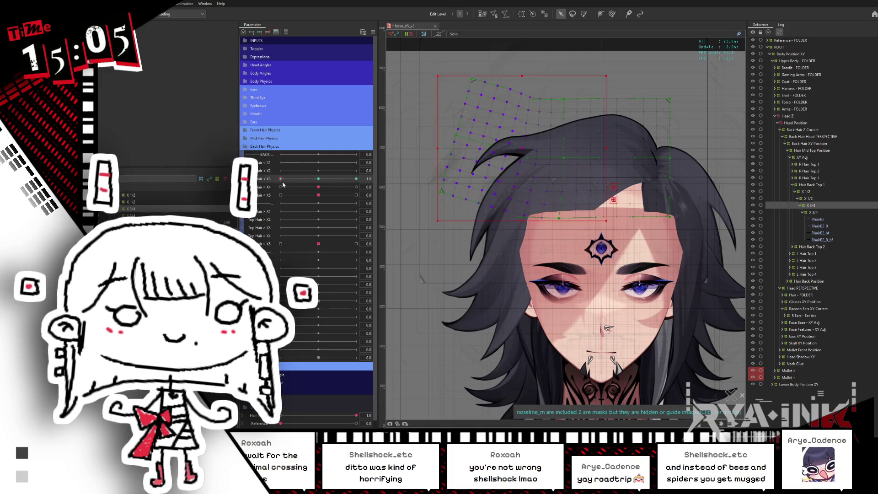
key("b")
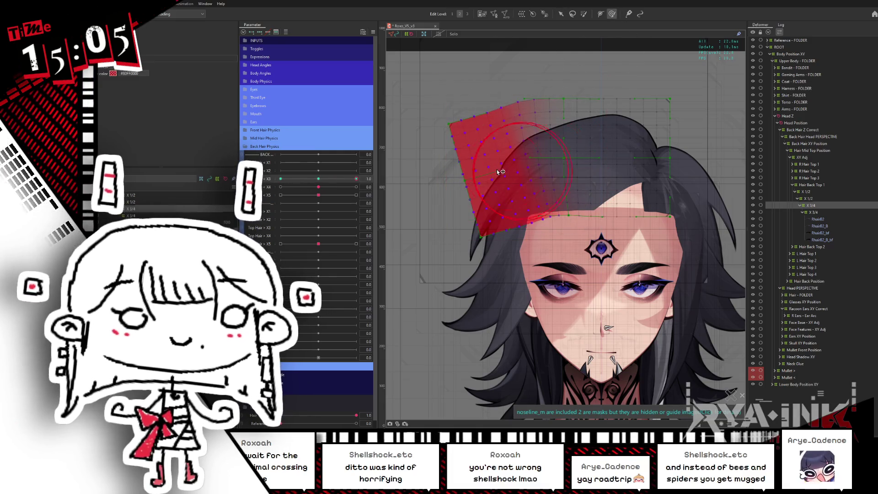
key("ctrl+h")
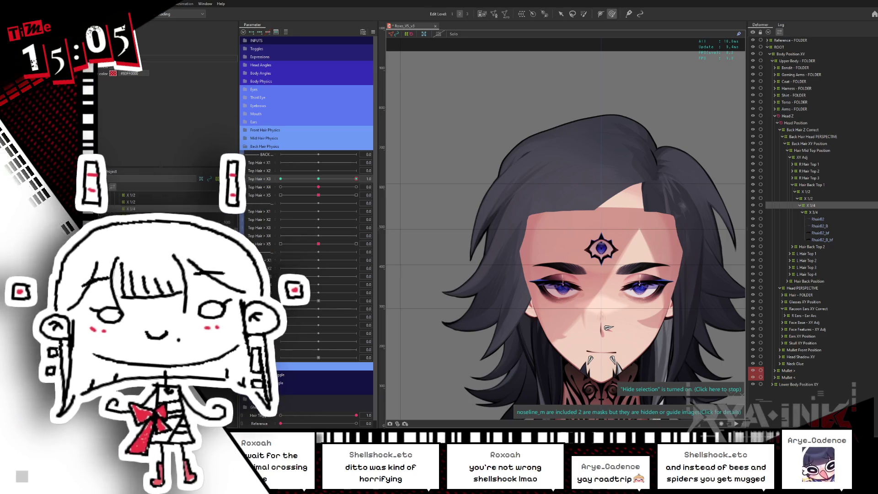
left_click_drag(331, 178, 281, 170)
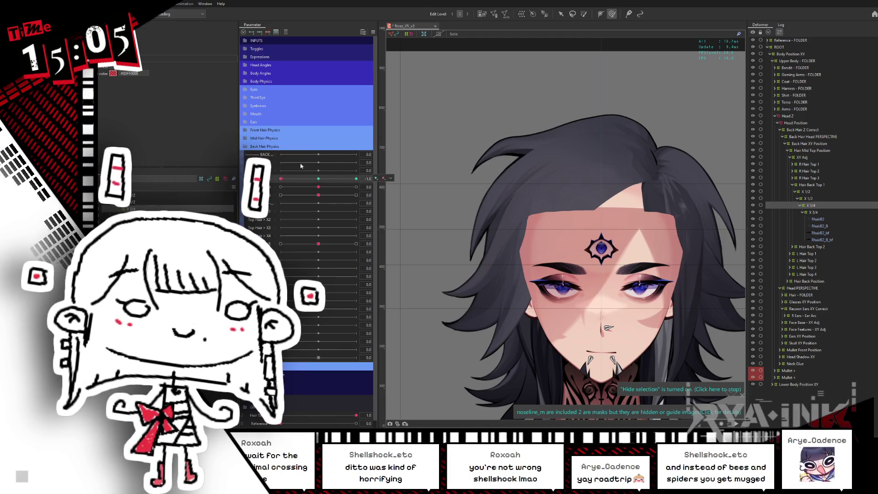
mouse_move(318, 195)
left_mouse_down()
mouse_move(281, 194)
mouse_move(356, 195)
left_mouse_up()
mouse_move(280, 178)
left_mouse_down()
mouse_move(356, 178)
mouse_move(343, 187)
left_mouse_up()
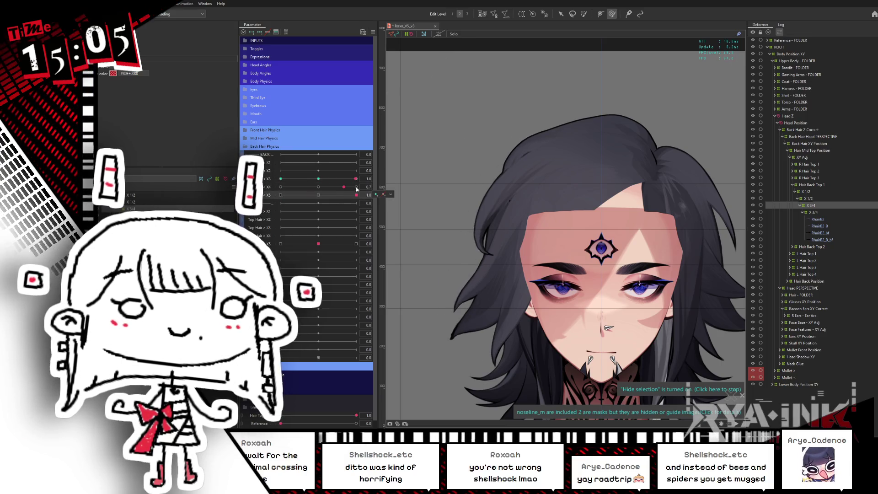
left_click(320, 195)
left_click(320, 186)
left_click(322, 179)
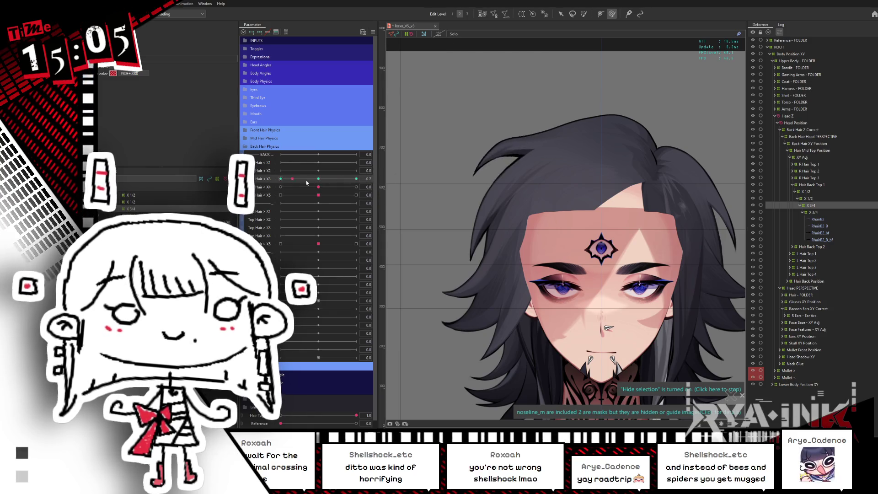
Step: Select the top hair lock's warp, rotate its grid block into a bent pose at the Top Hair X3 end key, and preview
left_click(484, 141)
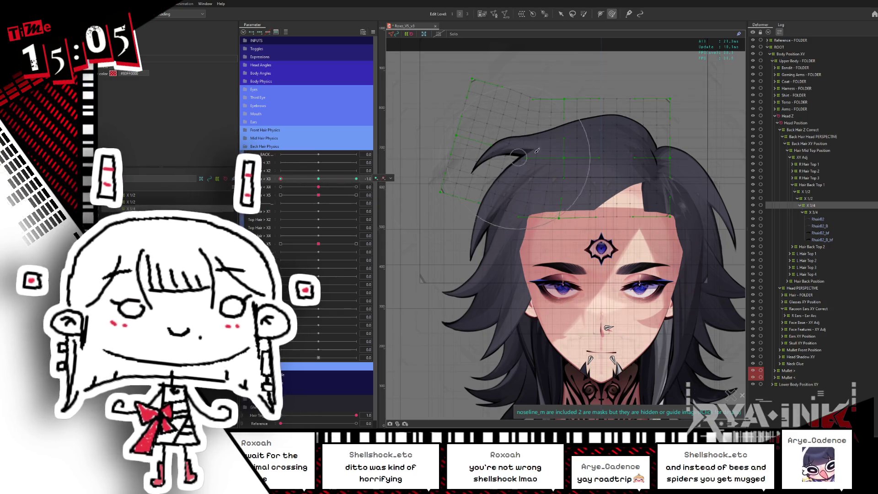
left_click(560, 14)
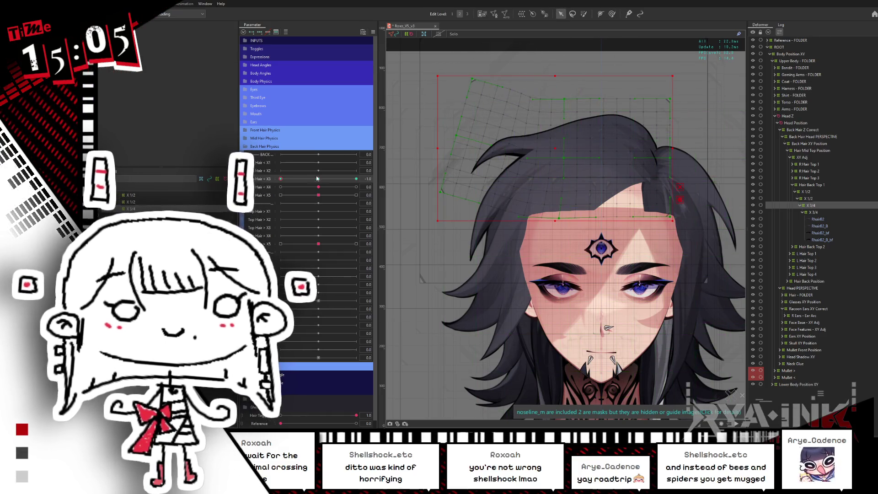
left_click_drag(521, 89, 326, 236)
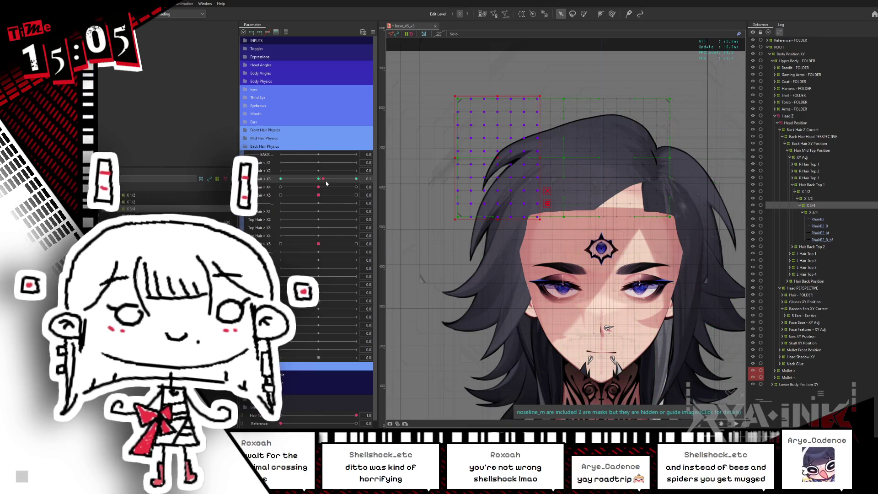
left_click_drag(541, 192, 514, 164)
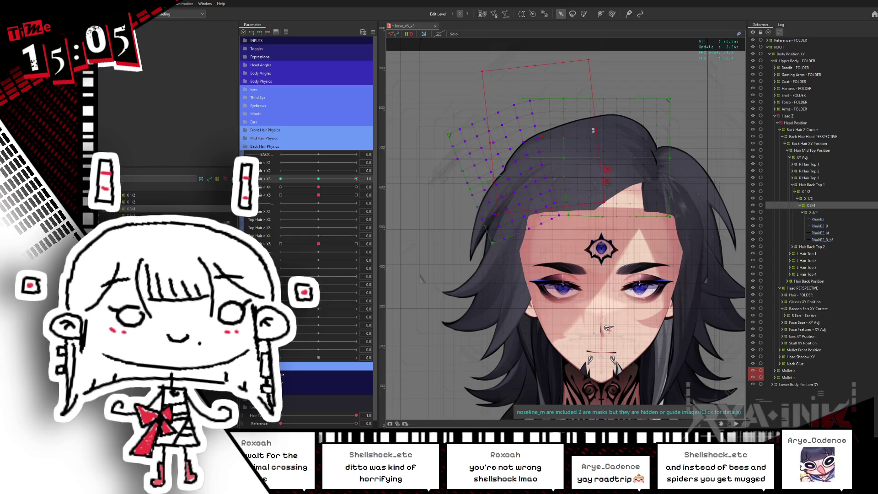
left_click_drag(357, 179, 322, 178)
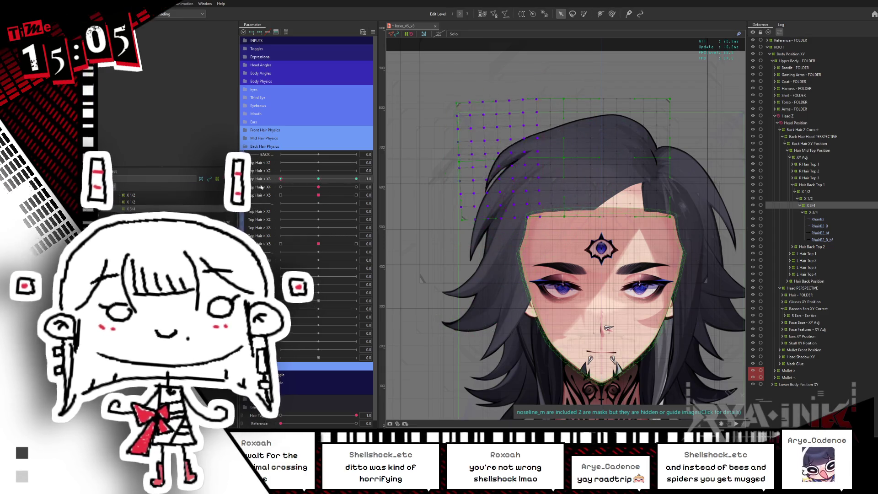
left_click(356, 179)
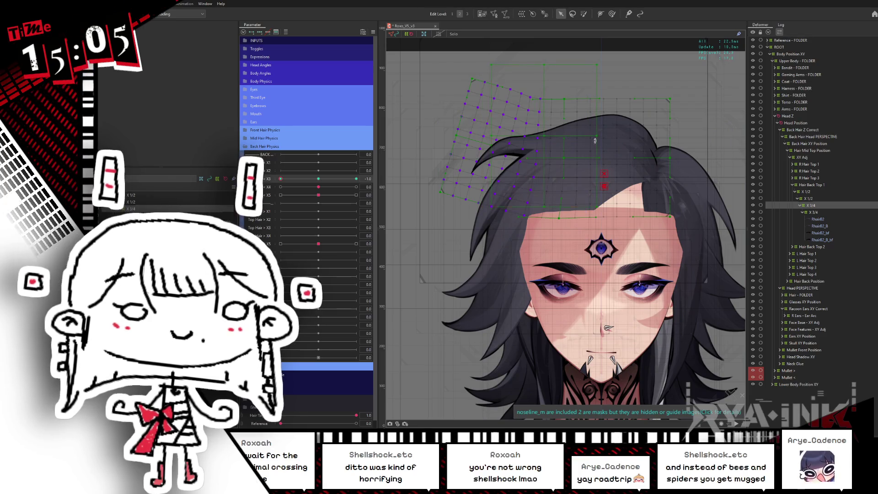
left_click_drag(601, 136, 596, 143)
key("ctrl+h")
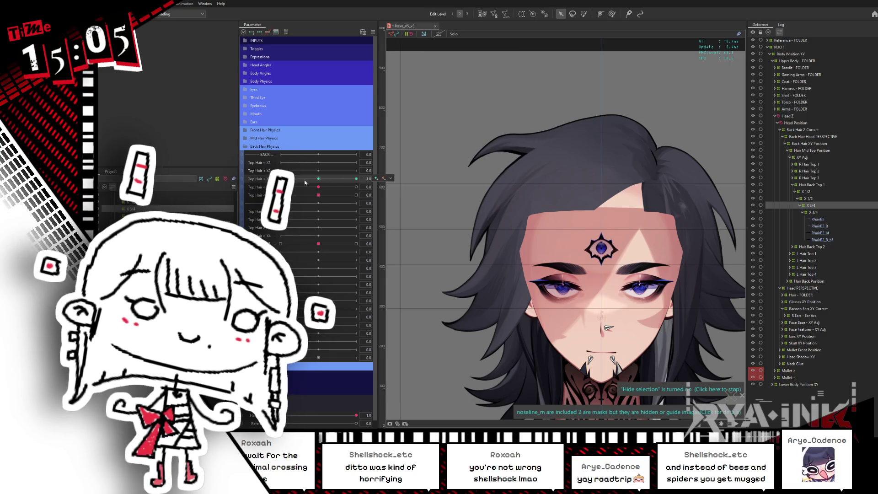
left_click_drag(356, 187, 319, 186)
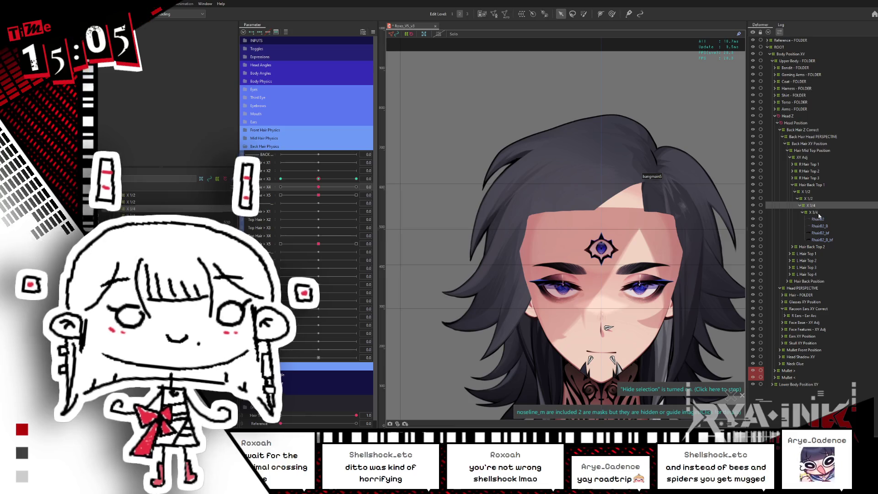
Step: Select the deformer under X 3/4 and bend its left grid points, stepping through the Top Hair keyforms
left_click(816, 213)
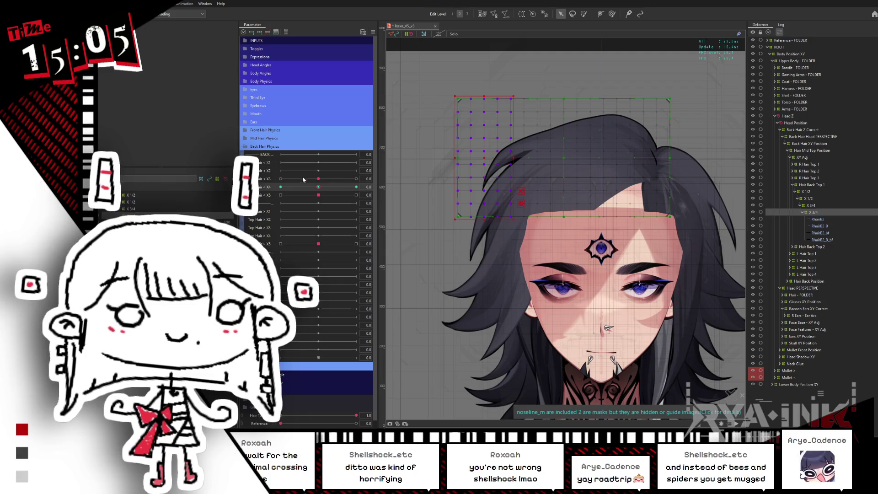
mouse_move(494, 165)
left_mouse_down()
mouse_move(513, 148)
mouse_move(559, 154)
left_mouse_up()
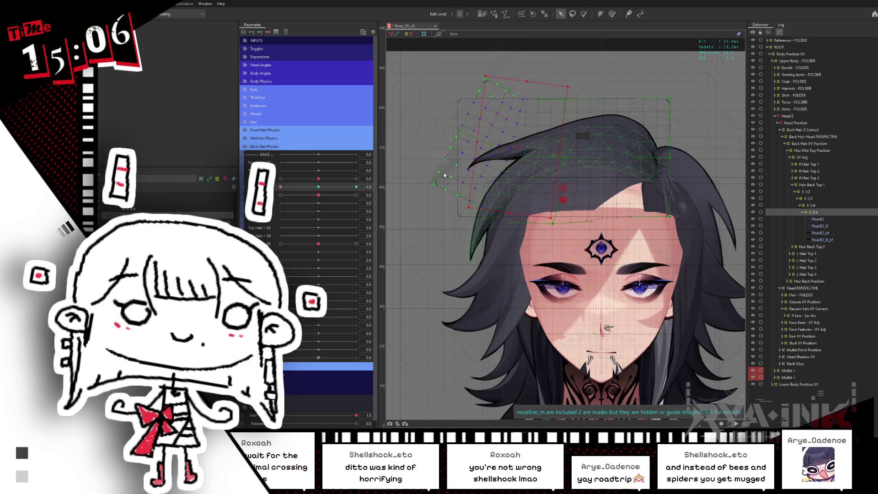
left_click(286, 187)
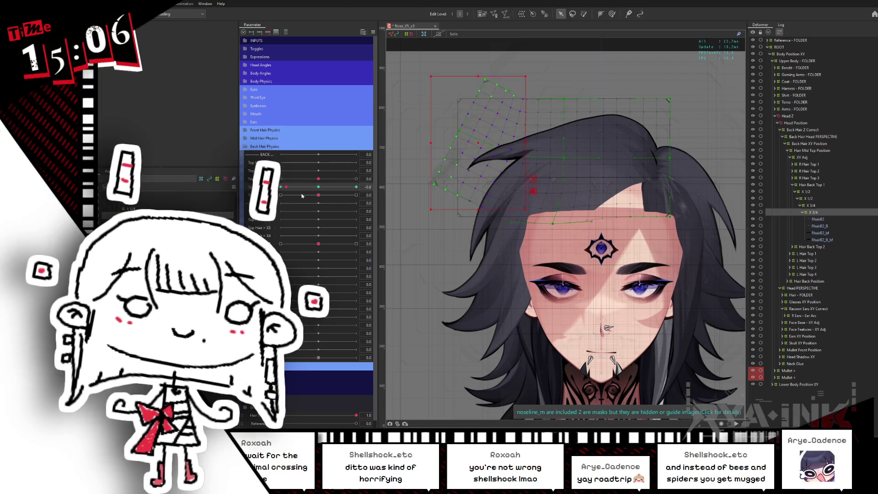
left_click(356, 187)
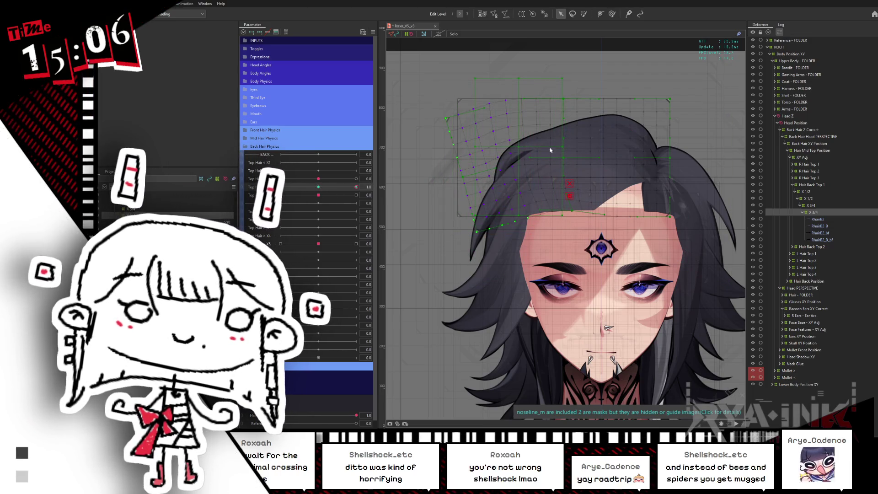
left_click(357, 178)
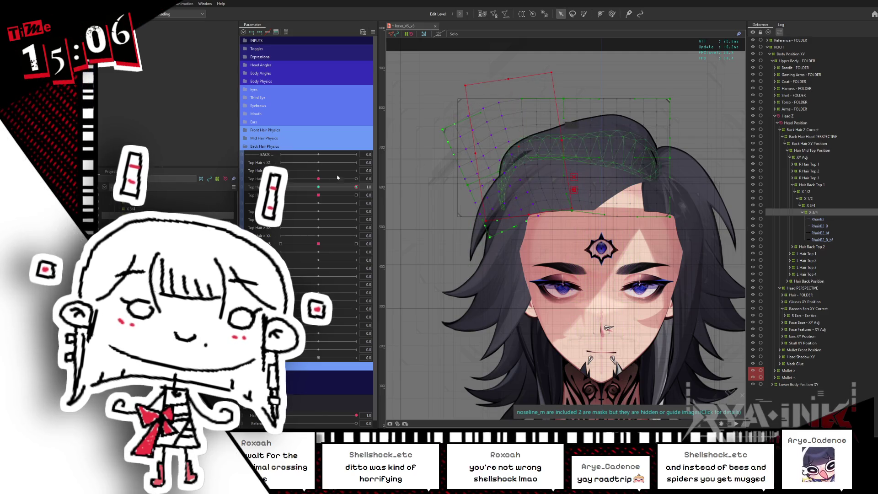
Step: Preview Top Hair X3 at its left end, reset it to the middle key, and select parent deformer X 1/2
left_click(322, 184)
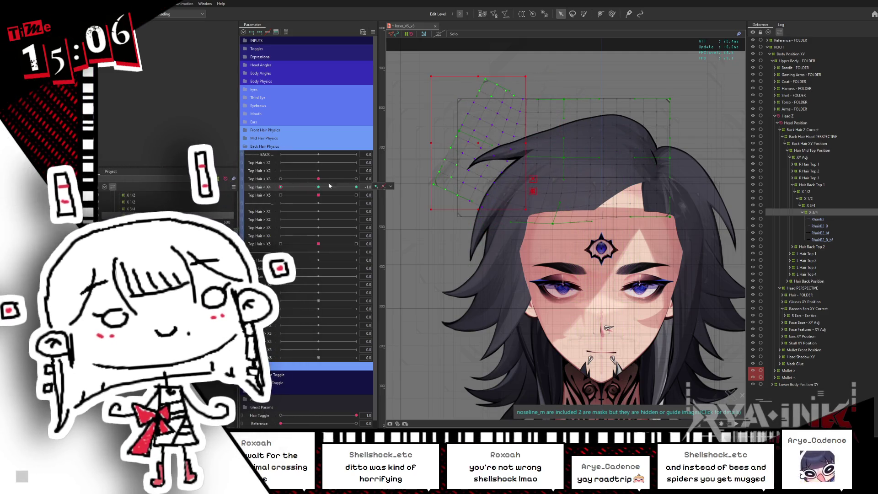
mouse_move(317, 183)
left_mouse_down()
mouse_move(278, 181)
mouse_move(370, 188)
left_mouse_up()
left_click(318, 178)
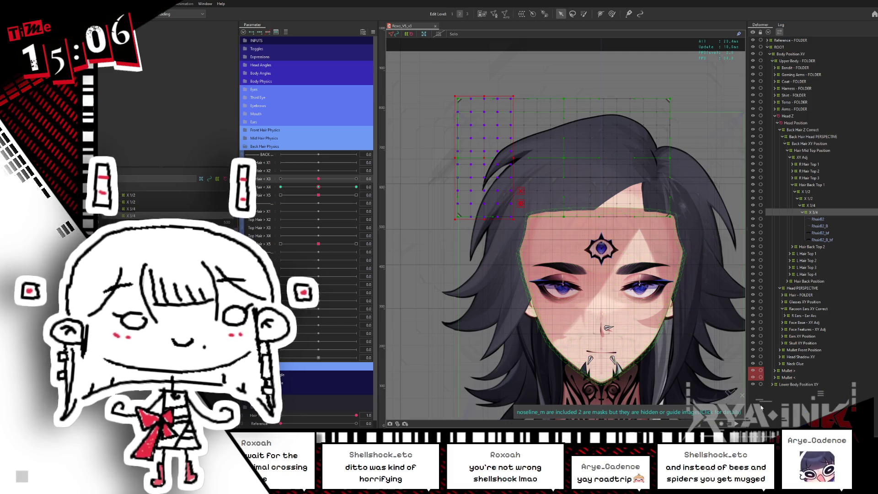
left_click(809, 198)
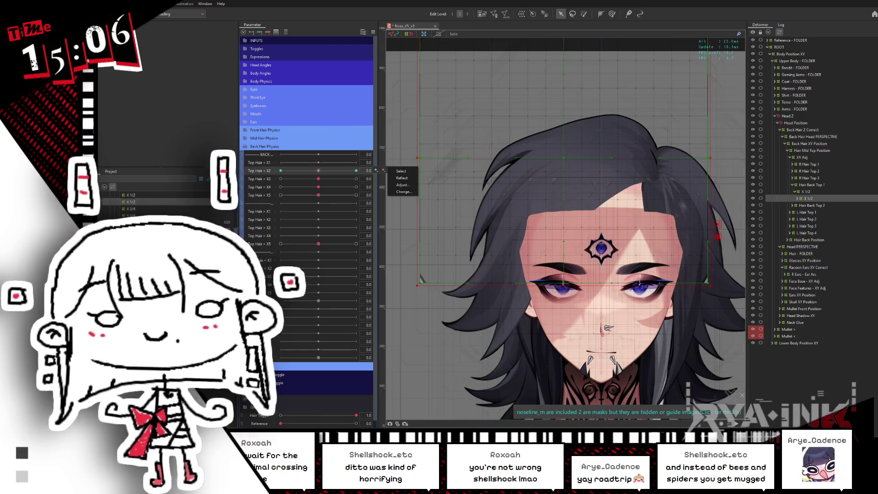
scroll(624, 112, "down", 2)
scroll(572, 174, "up", 1)
scroll(573, 174, "up", 2)
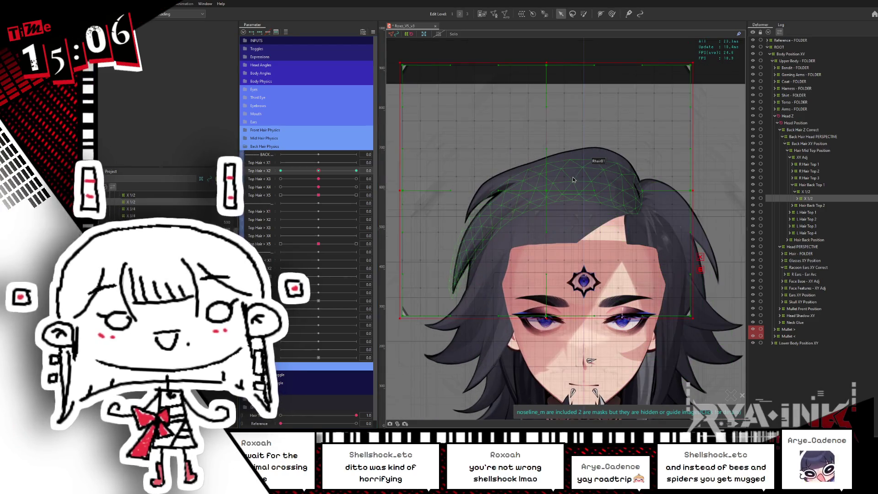
Step: Weight-paint influence over the X 1/2 hair deformer and set Top Hair X3 to its lowest value
key("b")
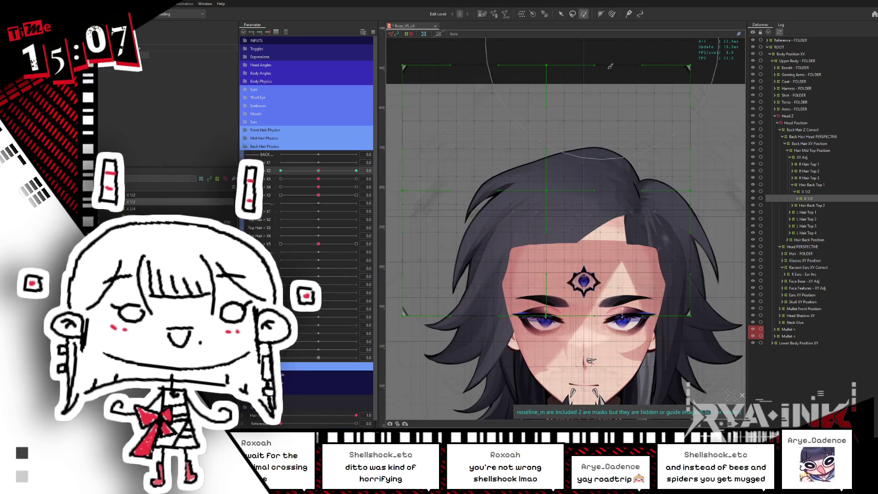
mouse_move(446, 142)
left_mouse_down()
mouse_move(470, 157)
mouse_move(432, 266)
mouse_move(424, 219)
mouse_move(480, 211)
mouse_move(499, 52)
left_mouse_up()
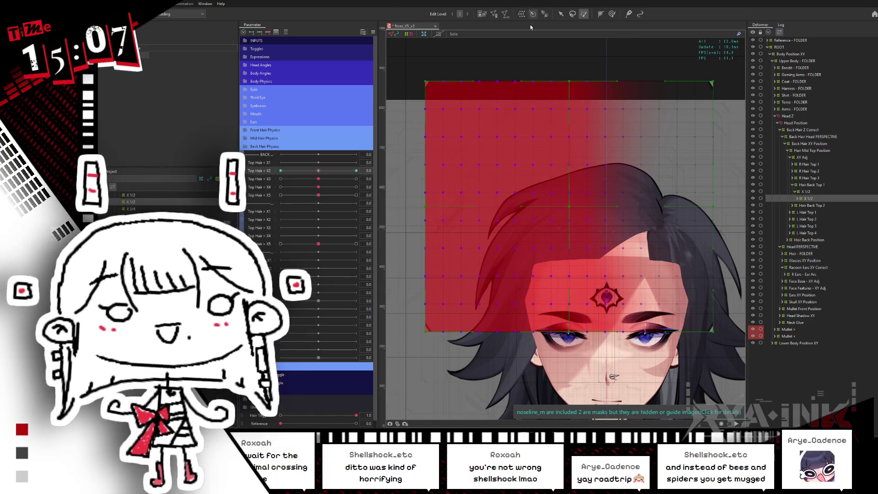
key("v")
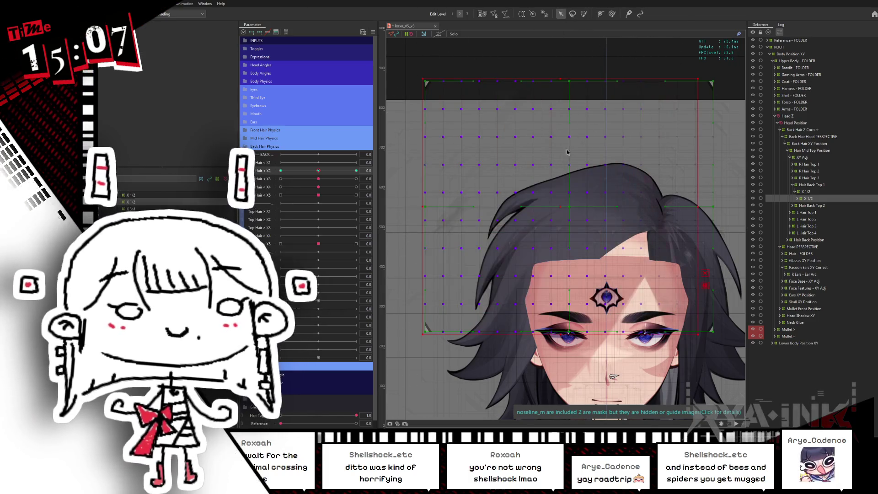
left_click_drag(319, 179, 265, 187)
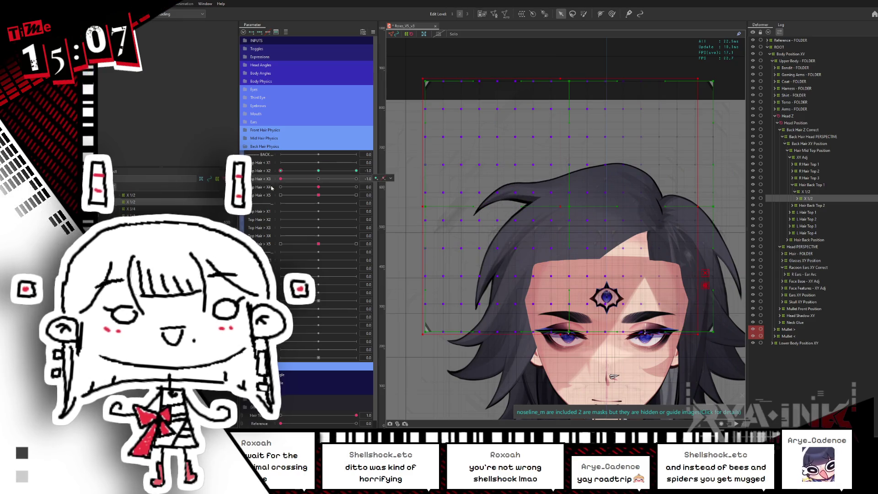
right_click(385, 176)
left_click(562, 202)
Step: Reveal the X 3/4 deformer, select the hair mesh and preview its motion on Top Hair X2
left_click(586, 174)
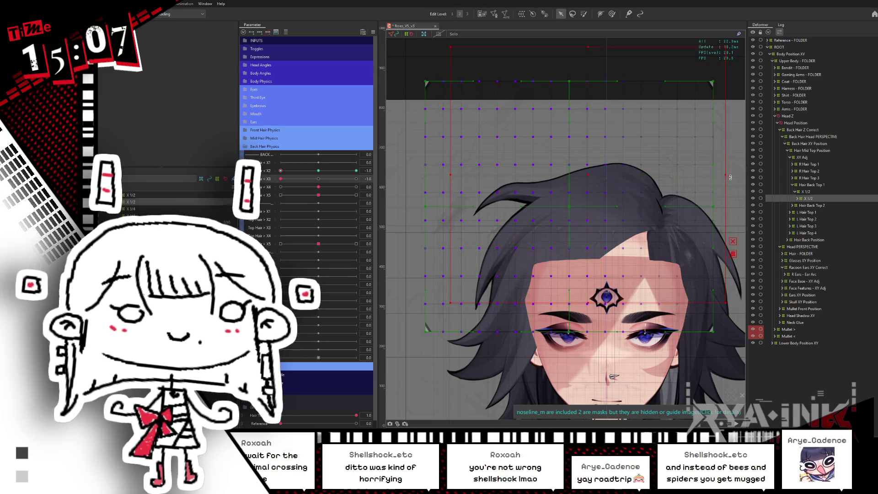
left_click(588, 146)
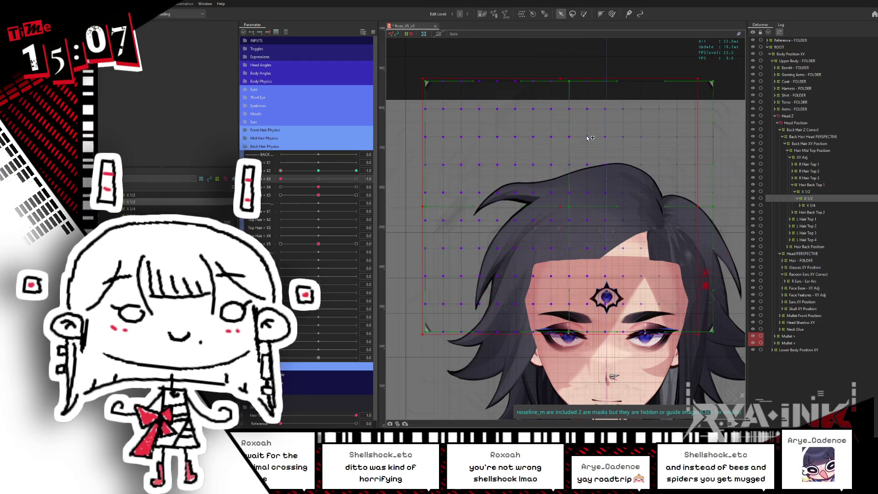
left_click(582, 14)
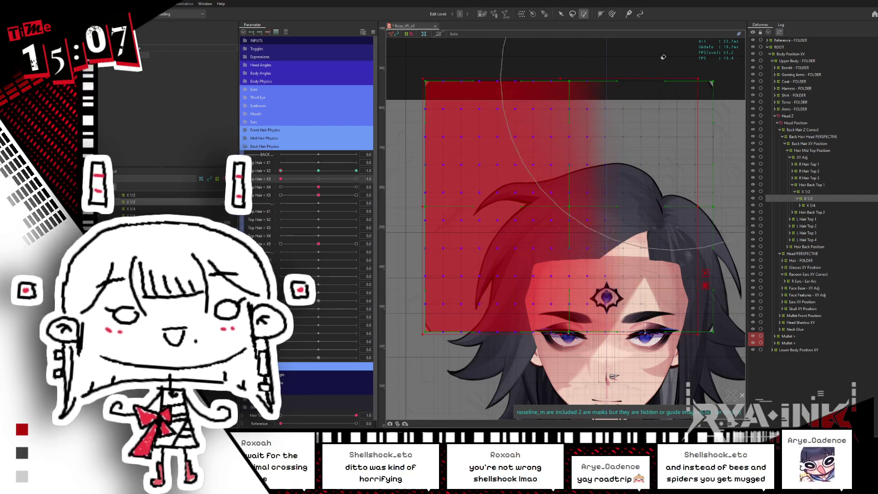
left_click(560, 14)
left_click(319, 171)
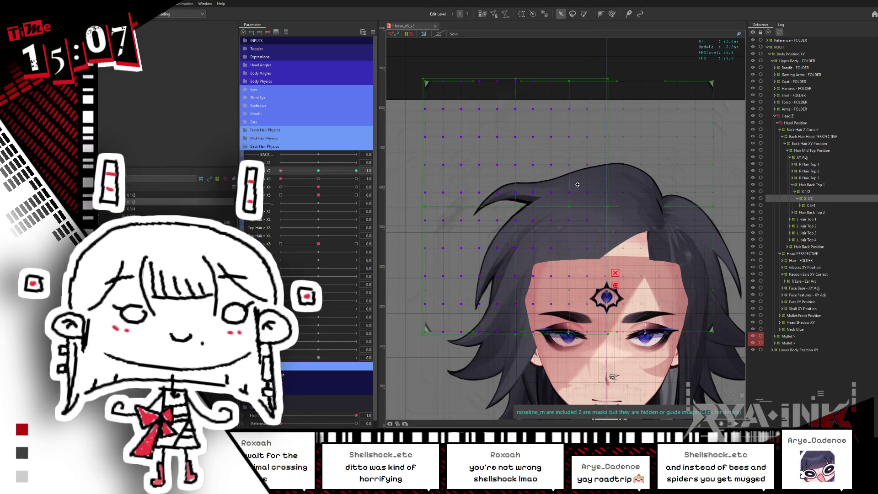
left_click(682, 177)
left_click_drag(317, 171, 268, 174)
left_click(316, 179)
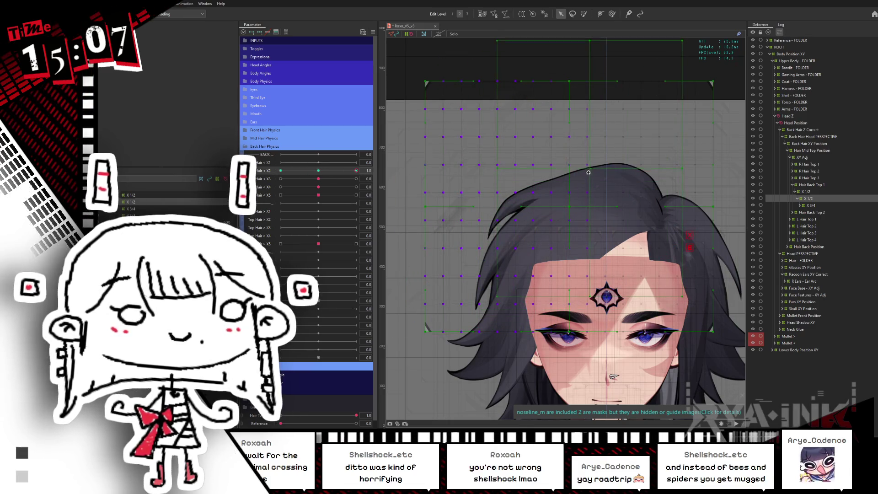
Step: Rotate and skew the hair warp grid, then step Top Hair X2–X5 through their left and right keyforms
left_click_drag(685, 169, 678, 152)
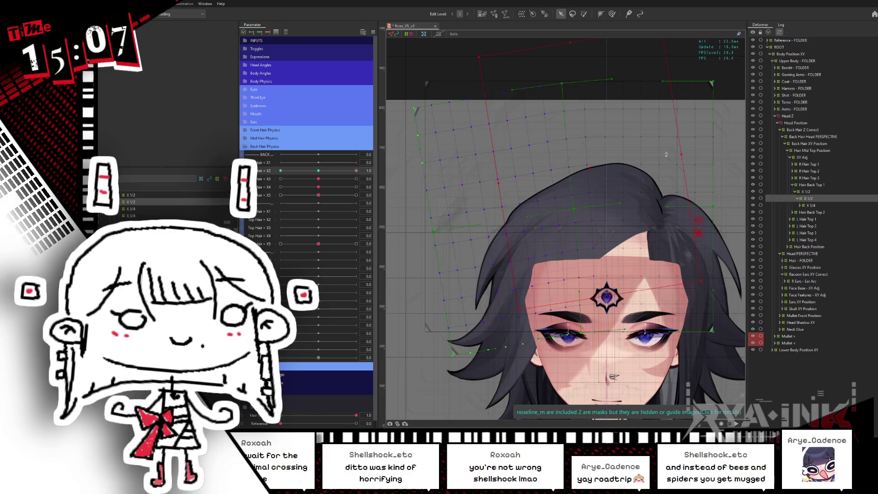
left_click(280, 170)
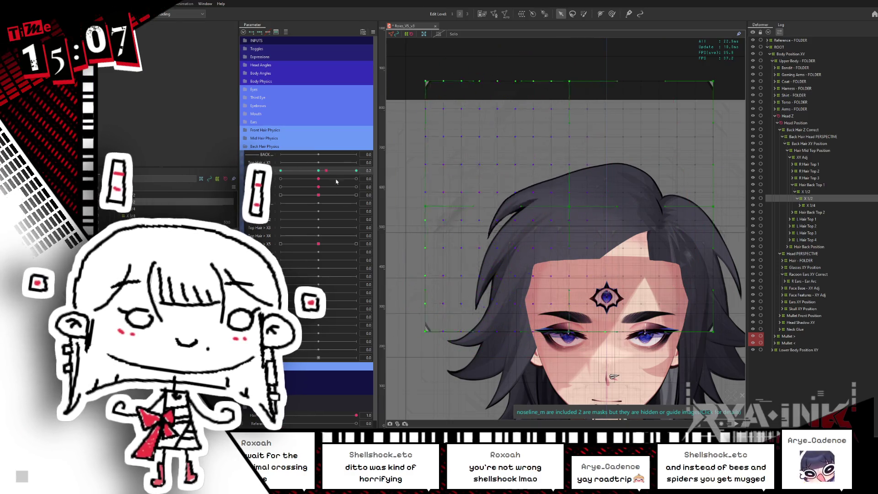
left_click(281, 178)
mouse_move(318, 186)
left_mouse_down()
mouse_move(301, 190)
mouse_move(356, 170)
left_mouse_up()
left_click(281, 186)
left_click(319, 178)
Step: Select the hair's X 1/4 warp deformer and go to the -1.0 key of Top Hair X3
left_click(318, 187)
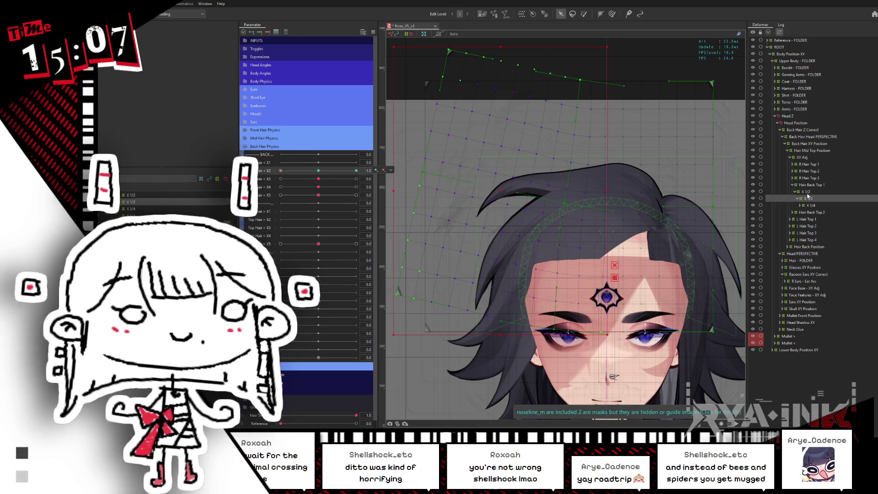
left_click(514, 134)
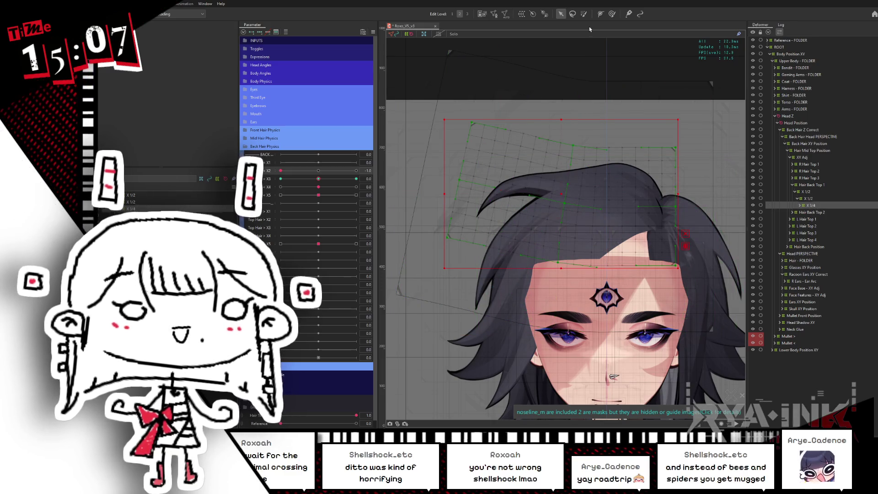
left_click(572, 14)
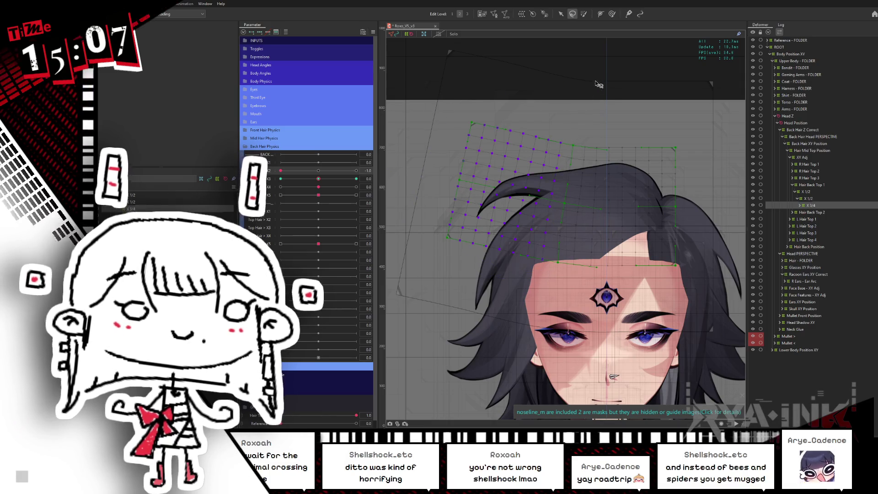
left_click(560, 13)
left_click(256, 180)
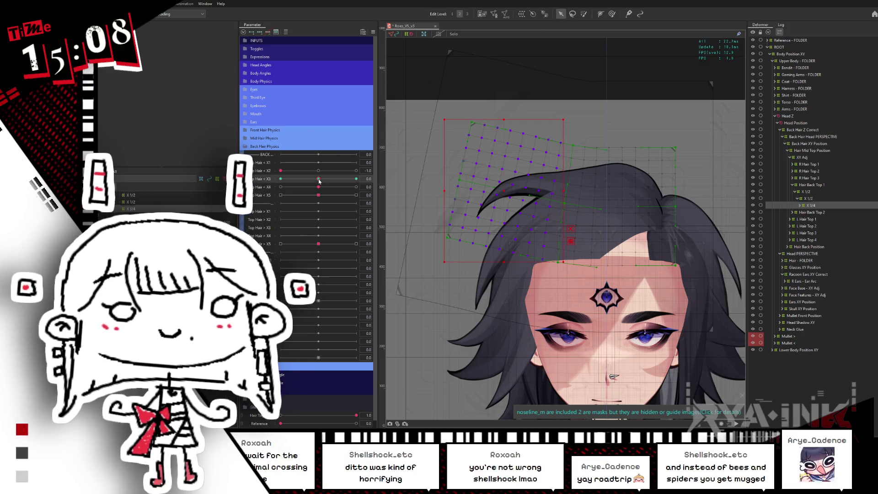
left_click(560, 180)
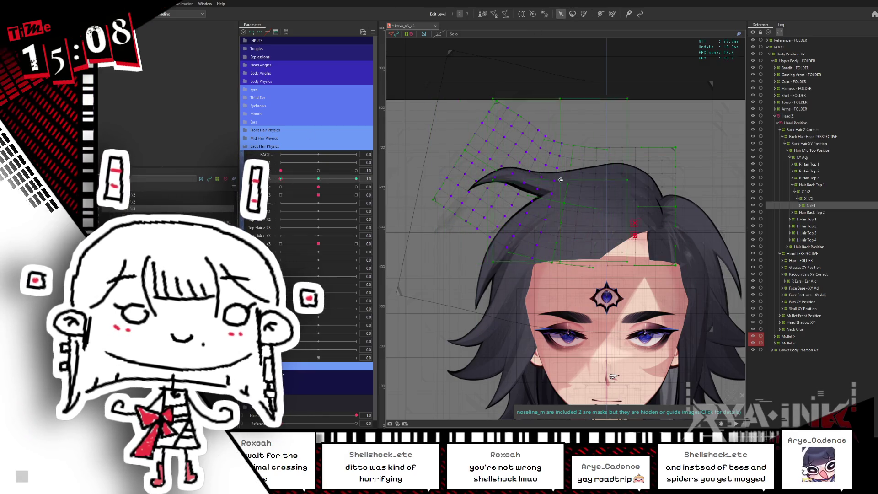
left_click(582, 195)
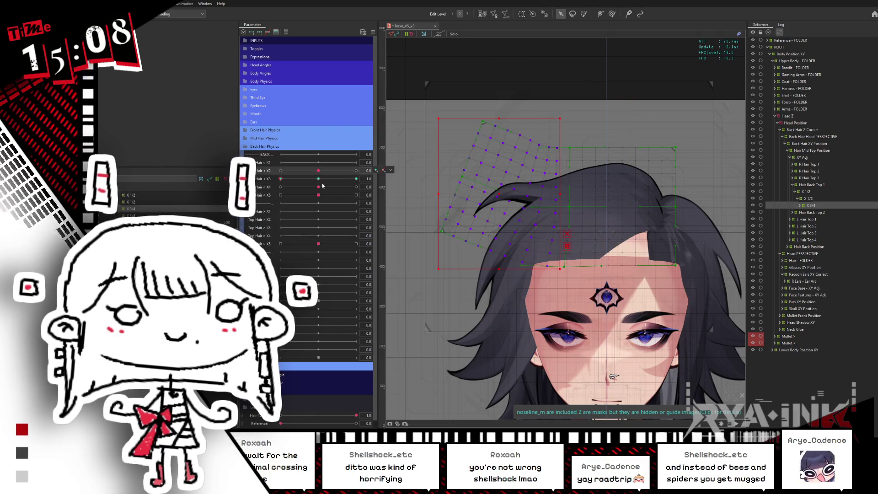
left_click(497, 197)
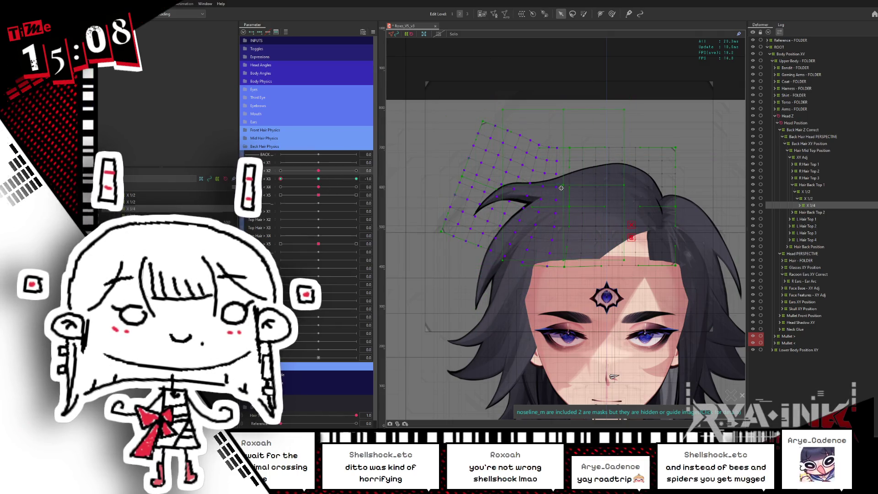
Step: Rotate the X 1/4 warp grid clockwise around the head, undoing once and retrying via the parent warp
left_click_drag(624, 185, 617, 197)
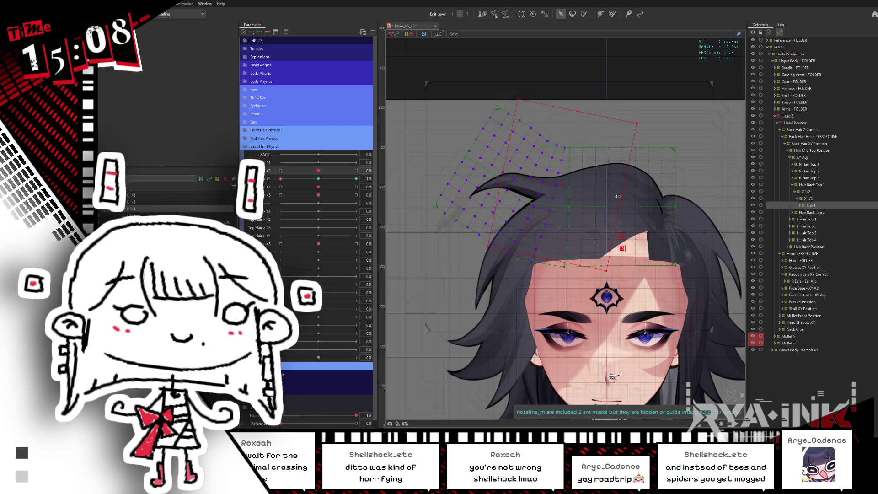
key("ctrl+z")
left_click(523, 215)
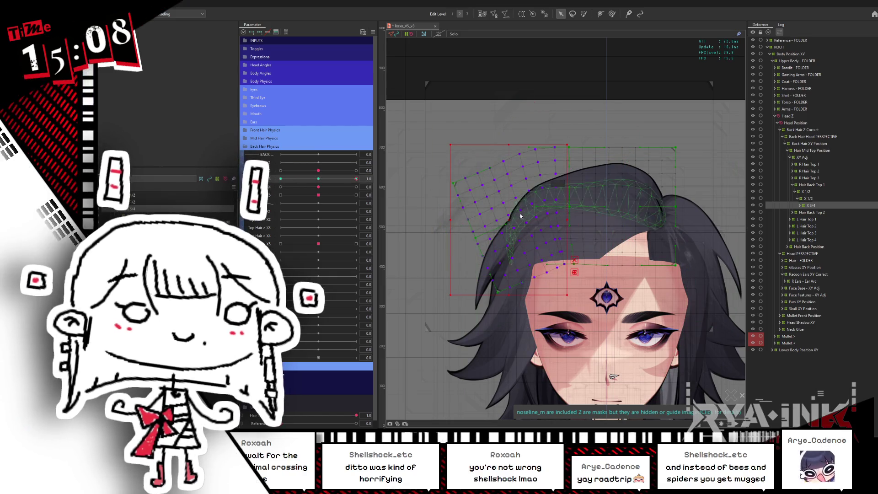
left_click(639, 186)
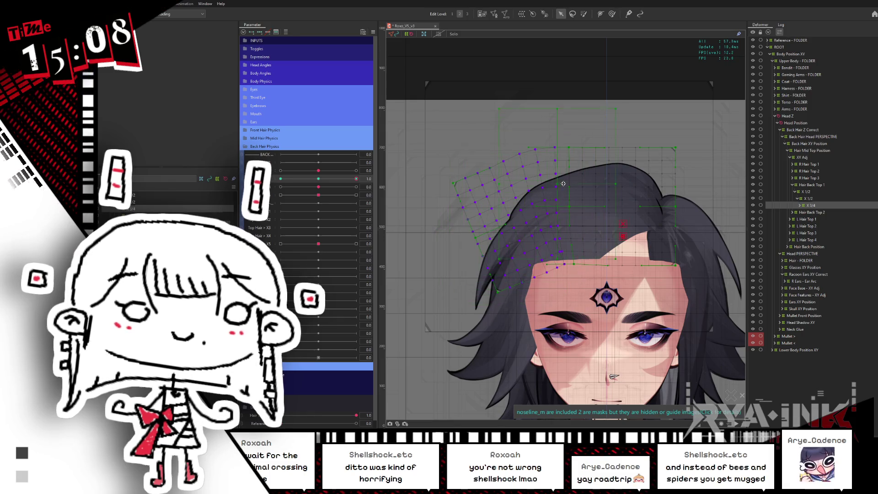
left_click_drag(638, 185, 627, 199)
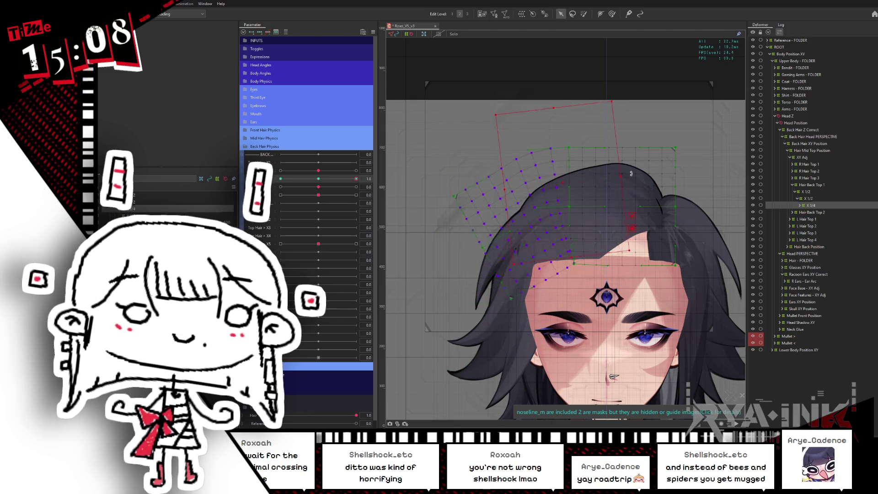
Step: Check the pose at Top Hair X3 -1.0, reset X2, and select the X 3/4 deformer of Hair Back Top 1
left_click(316, 180)
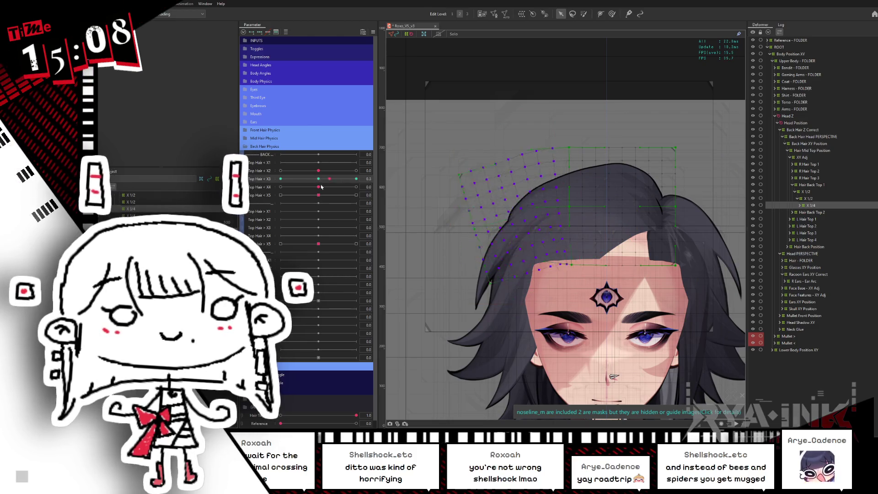
mouse_move(329, 186)
left_mouse_down()
mouse_move(297, 175)
mouse_move(357, 185)
mouse_move(320, 172)
left_mouse_up()
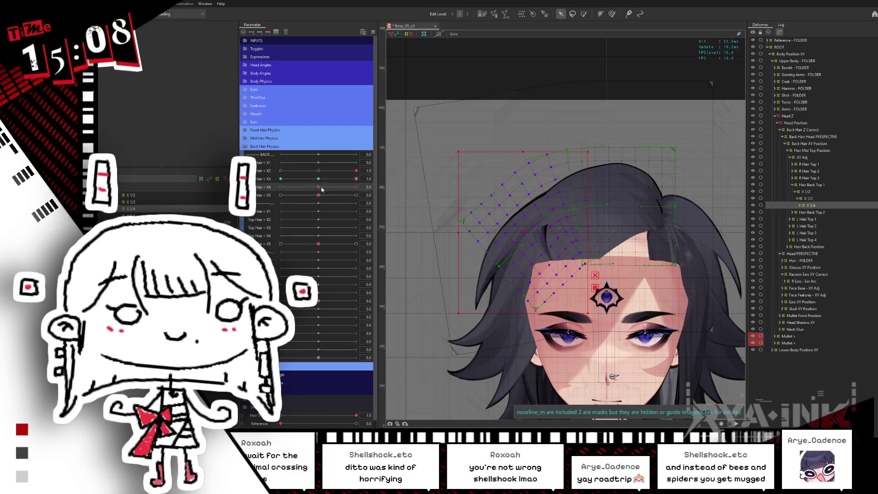
left_click(320, 171)
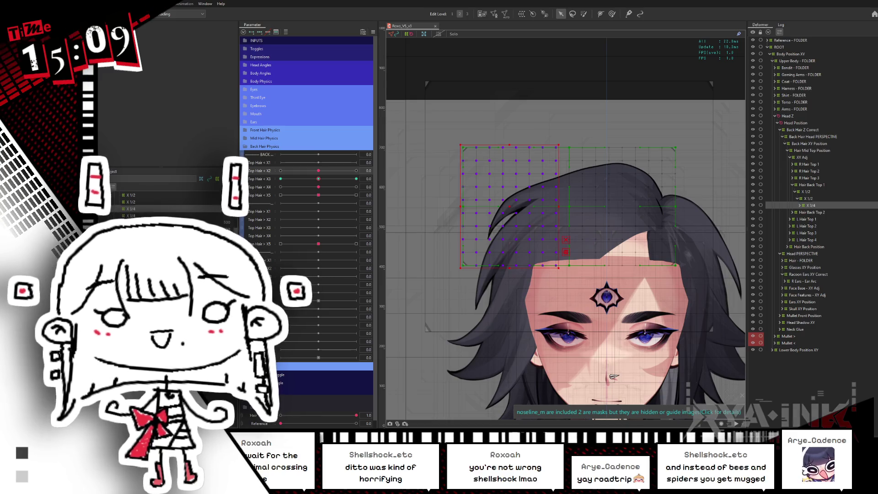
left_click(801, 207)
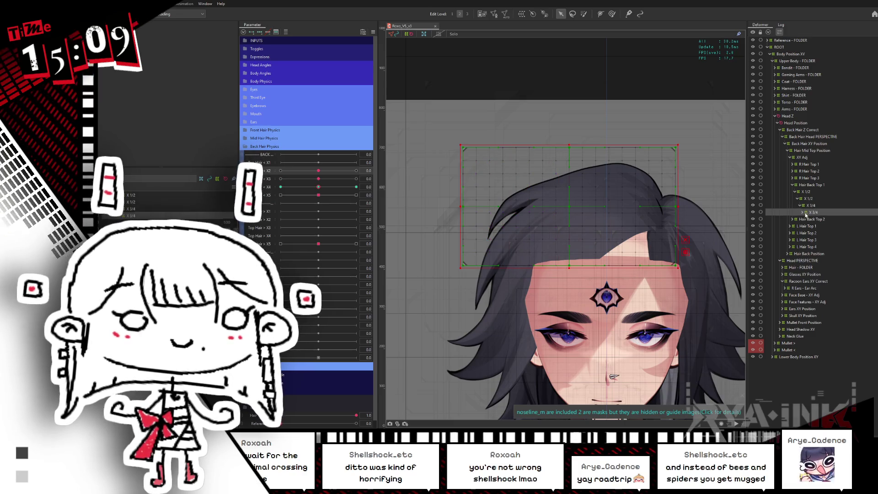
Step: Collapse Hair Back Top 1, expand Hair Back Top 2, select its X 3/4 deformer and nudge it slightly right and down
left_click(280, 187)
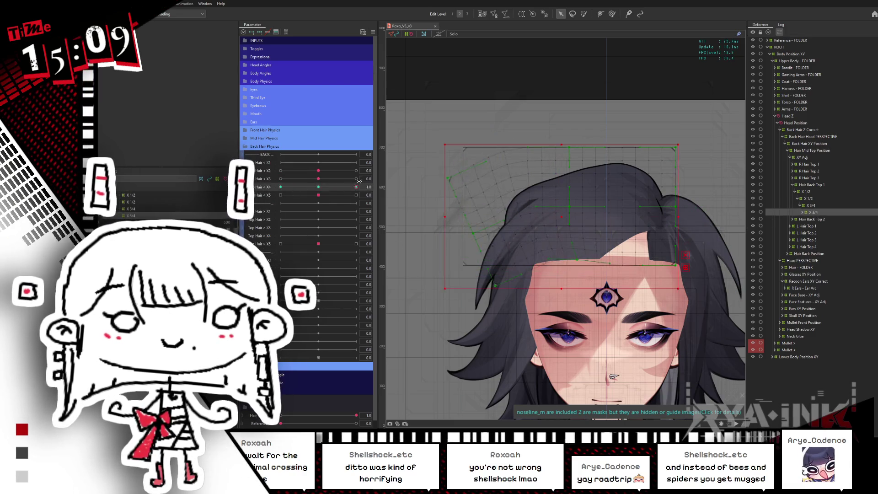
mouse_move(335, 186)
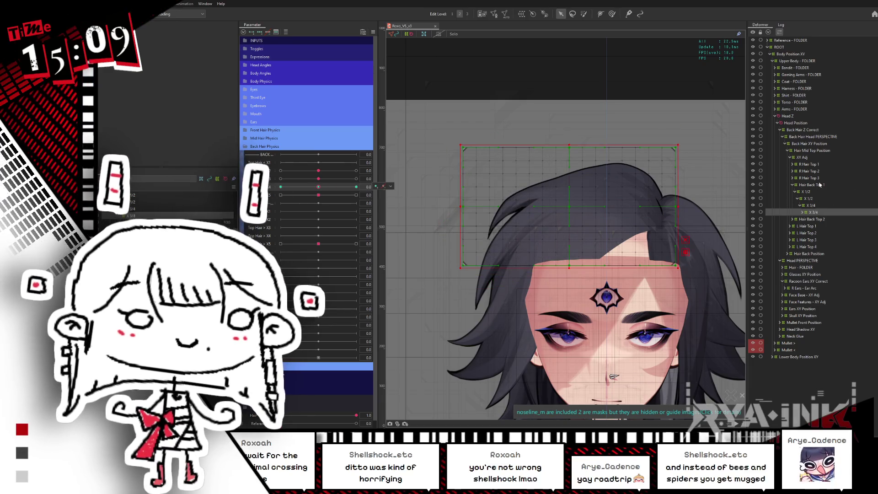
left_click(809, 185)
left_click(809, 219)
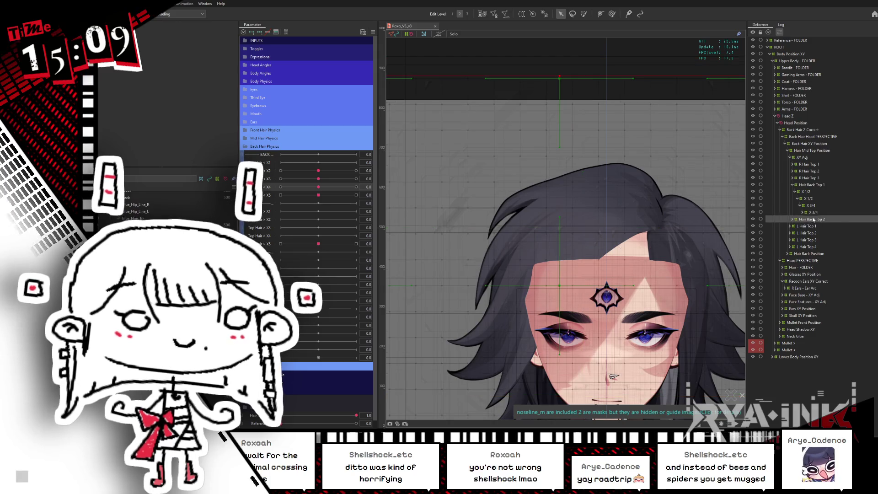
scroll(616, 199, "up", 2)
left_click(810, 207)
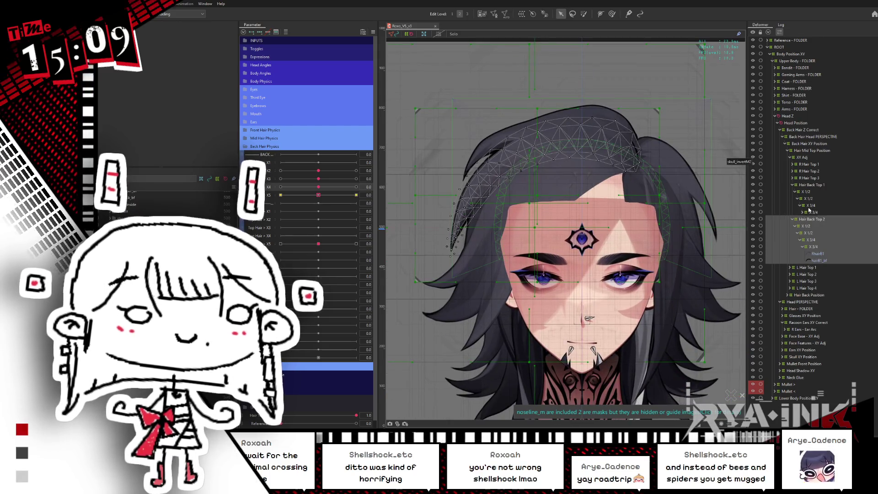
left_click(806, 226)
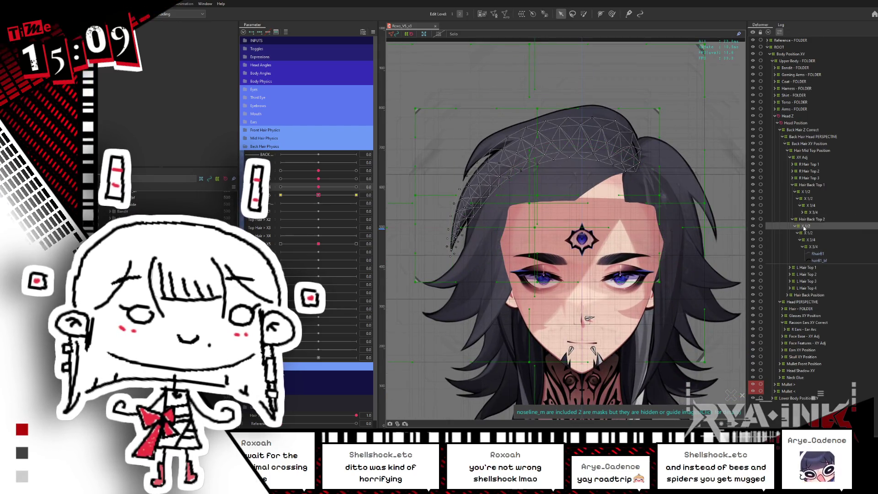
left_click(813, 249)
left_click(811, 247)
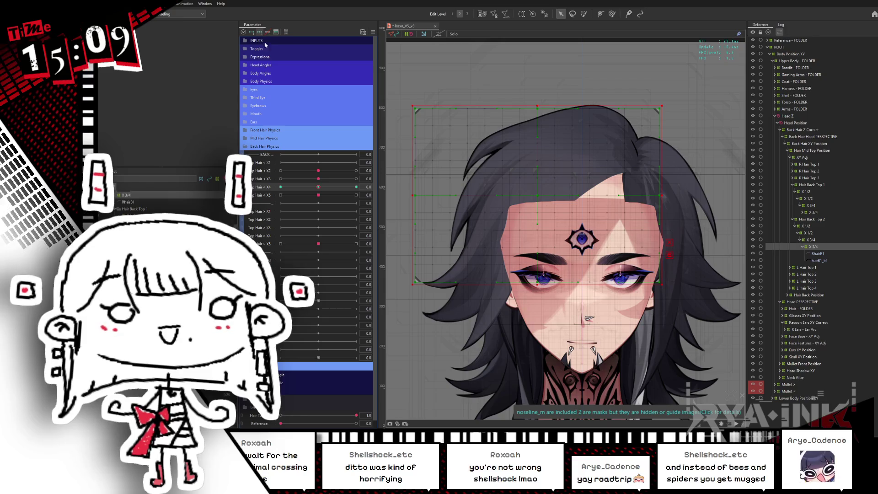
left_click_drag(535, 206, 559, 210)
left_click(581, 14)
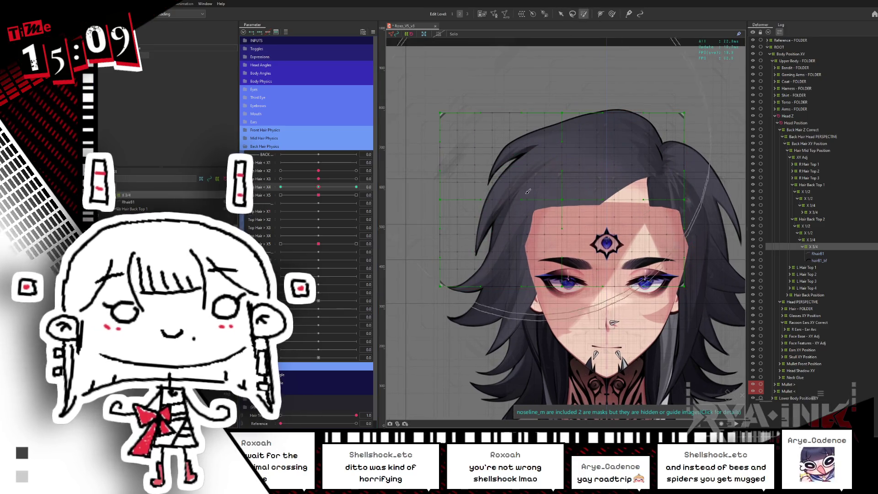
left_click_drag(313, 197, 280, 196)
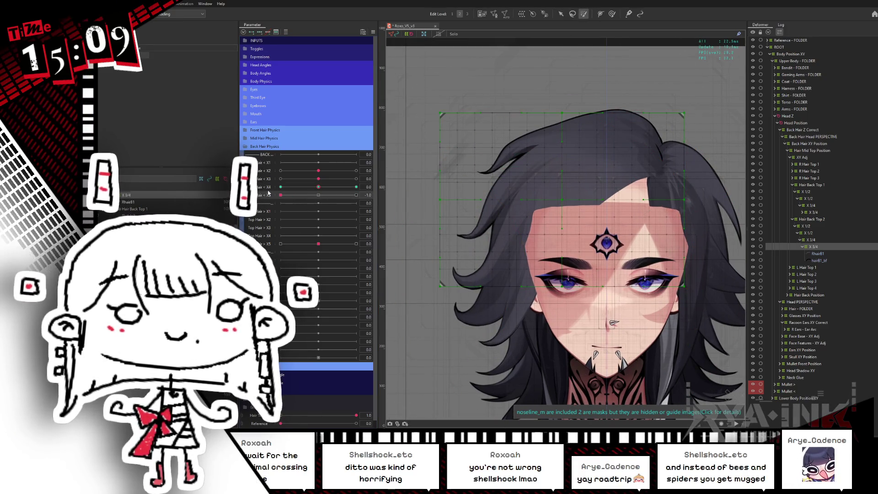
left_click_drag(482, 267, 542, 220)
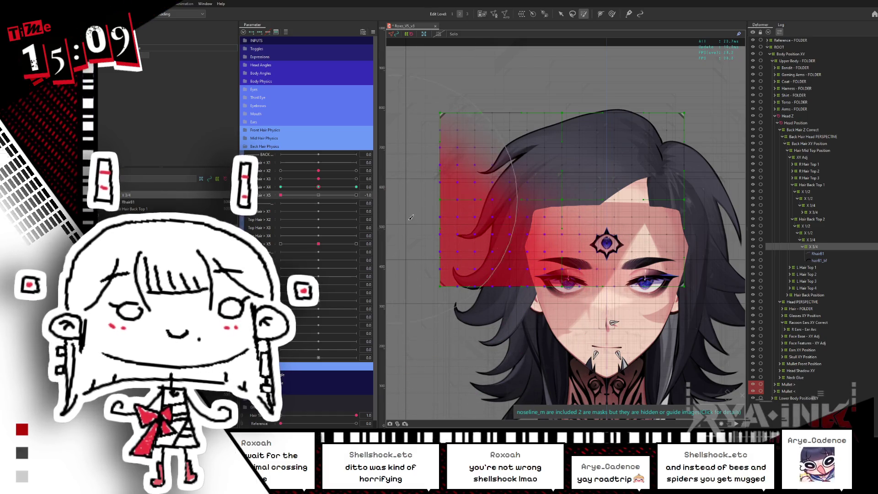
left_click(560, 13)
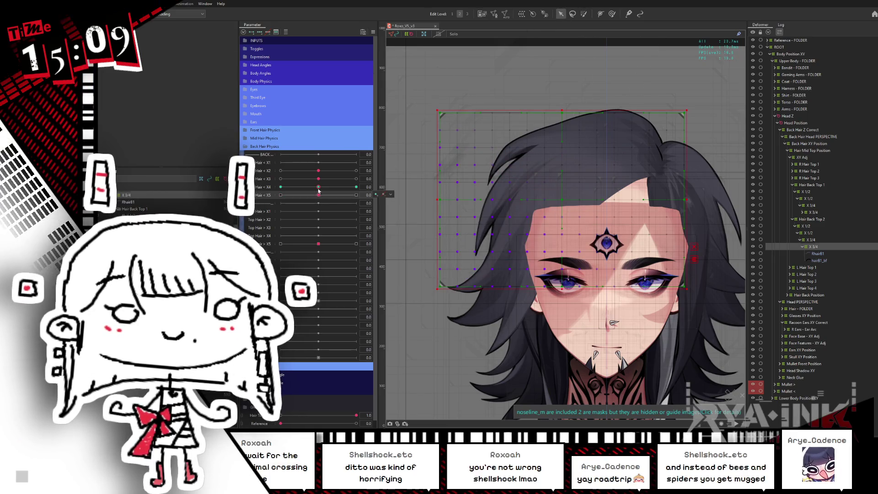
left_click(384, 186)
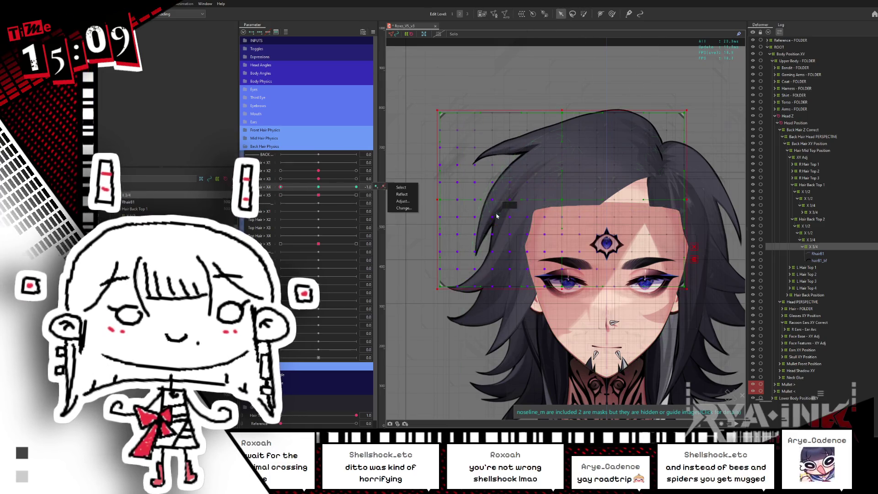
left_click(550, 200)
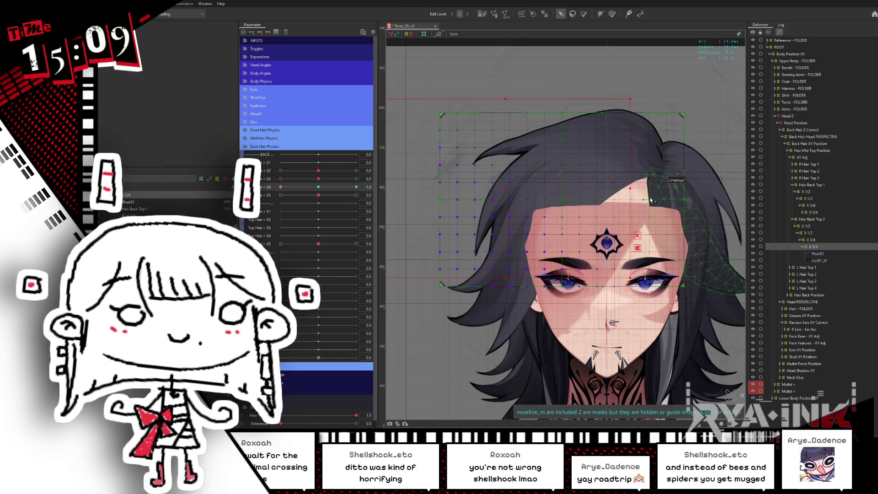
left_click_drag(632, 187, 601, 220)
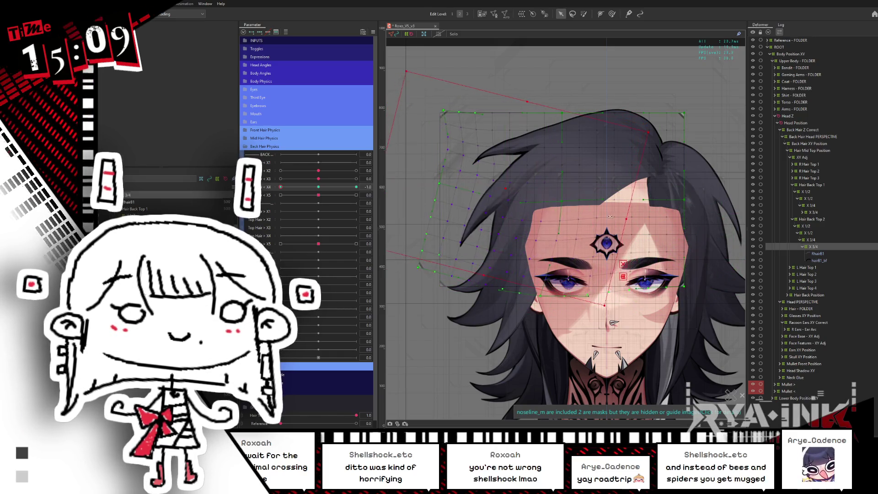
key("ctrl+z")
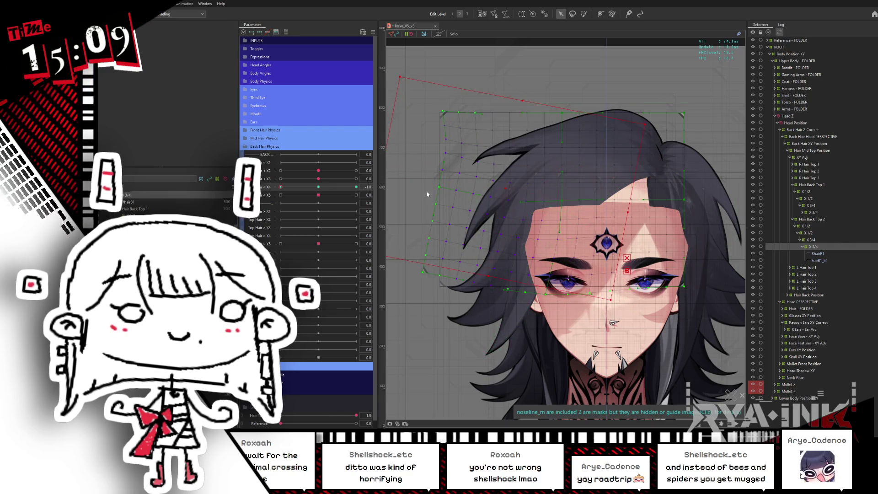
left_click(513, 217)
key("b")
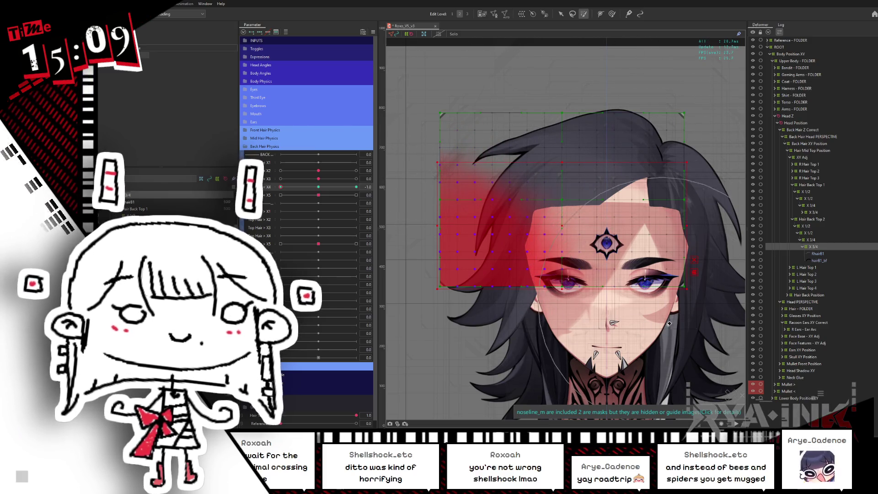
key("v")
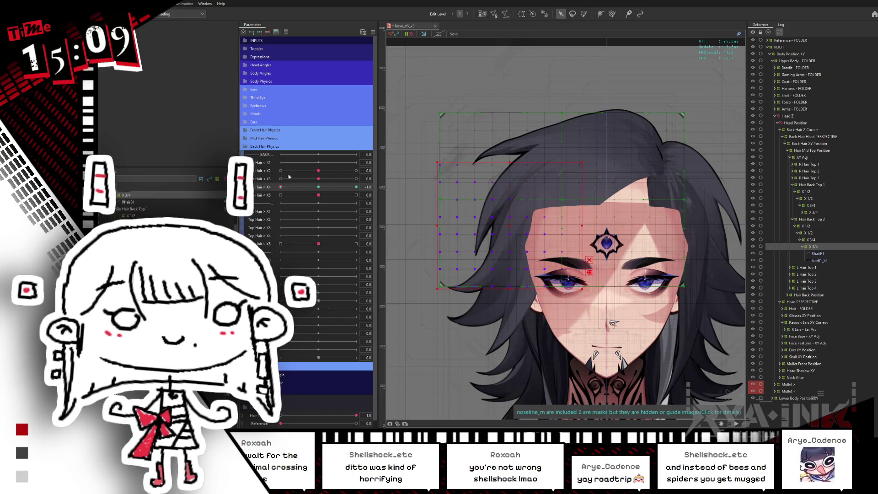
left_click(501, 192)
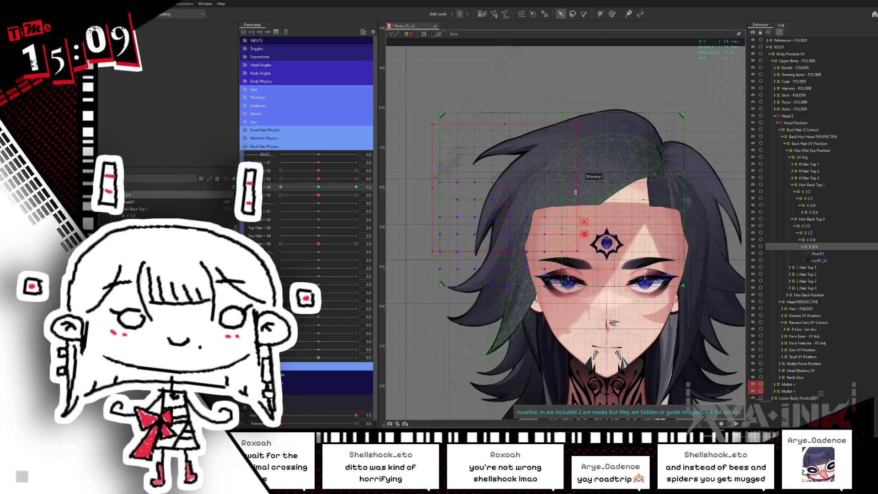
left_click_drag(580, 189, 561, 205)
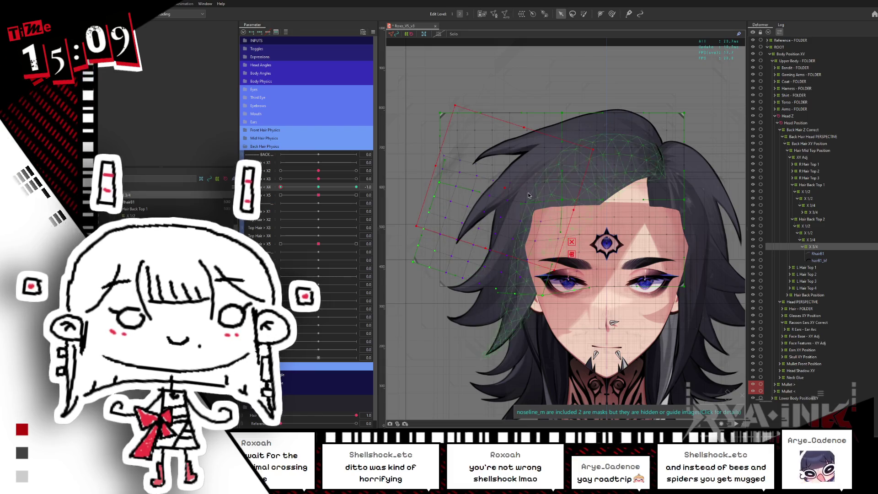
key("ctrl+z")
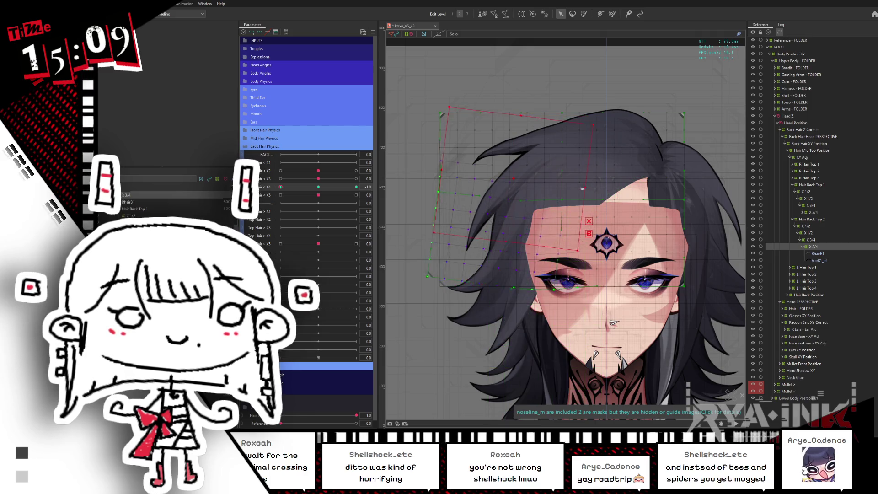
left_click_drag(595, 178, 466, 205)
key("ctrl+z")
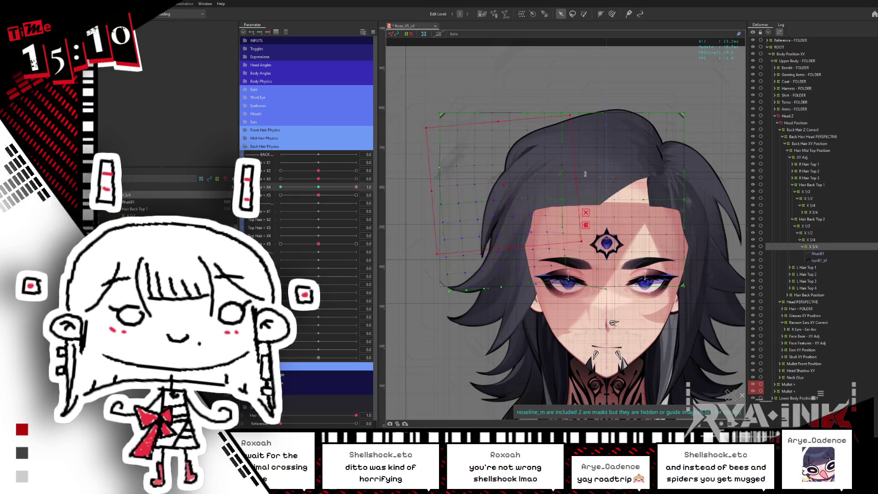
key("ctrl+z")
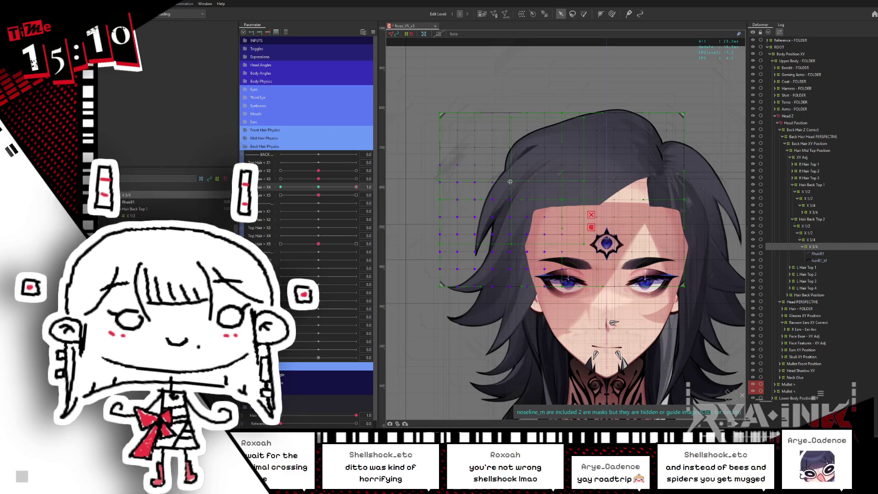
Step: Rotate the hair deformer around the forehead pivot and tilt the left hair mesh at the Top Hair X4 -1 keyform
left_click_drag(586, 180, 600, 163)
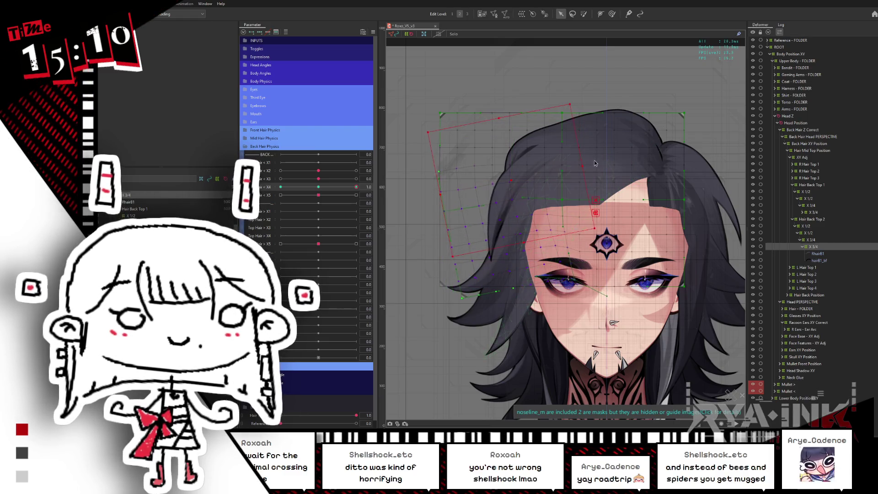
left_click(347, 185)
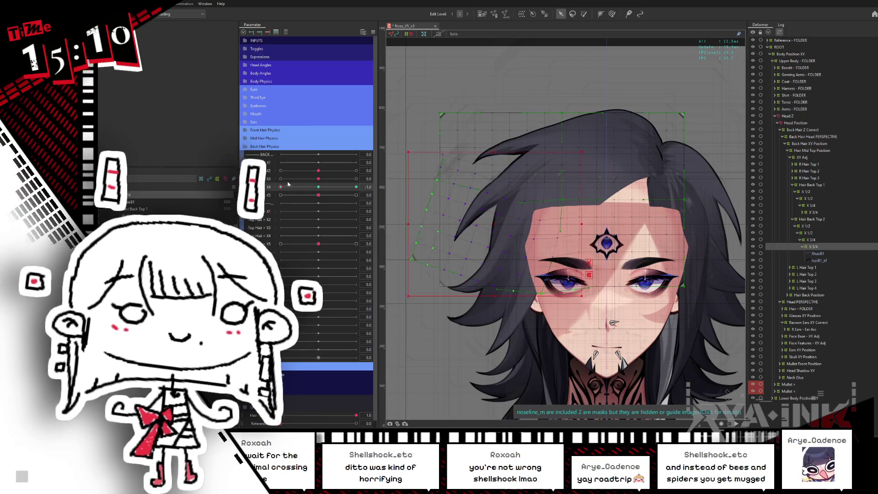
left_click_drag(347, 185, 376, 185)
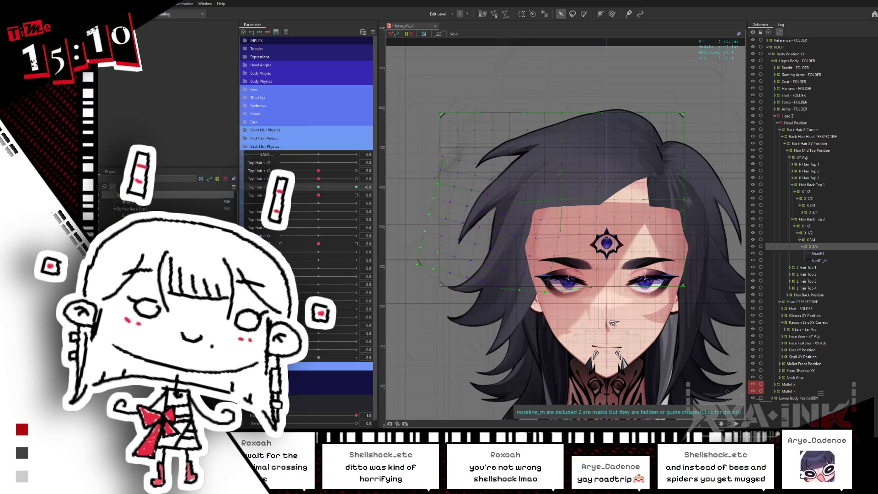
key("b")
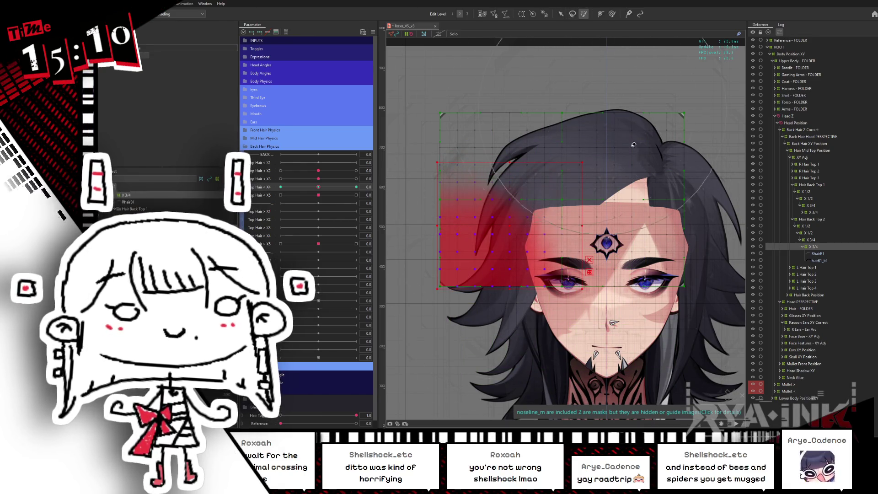
key("v")
left_click_drag(321, 196, 280, 187)
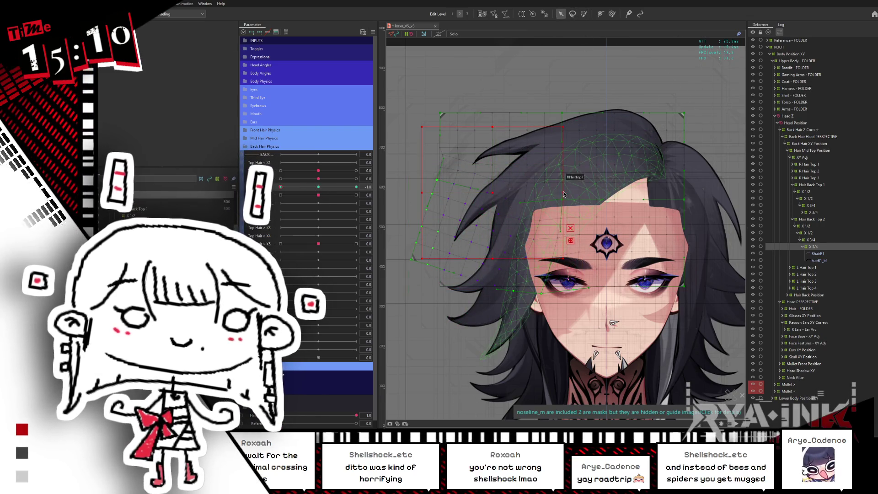
left_click_drag(490, 194, 538, 208)
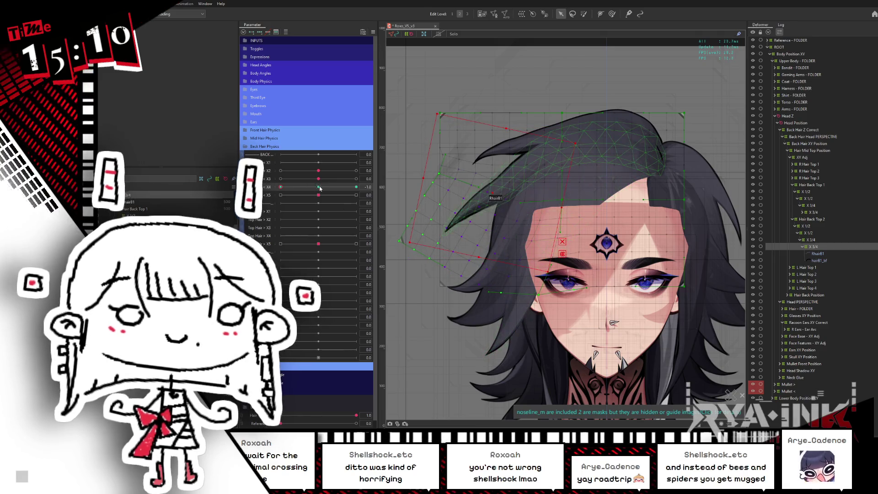
mouse_move(318, 196)
left_mouse_down()
mouse_move(276, 196)
mouse_move(391, 180)
left_mouse_up()
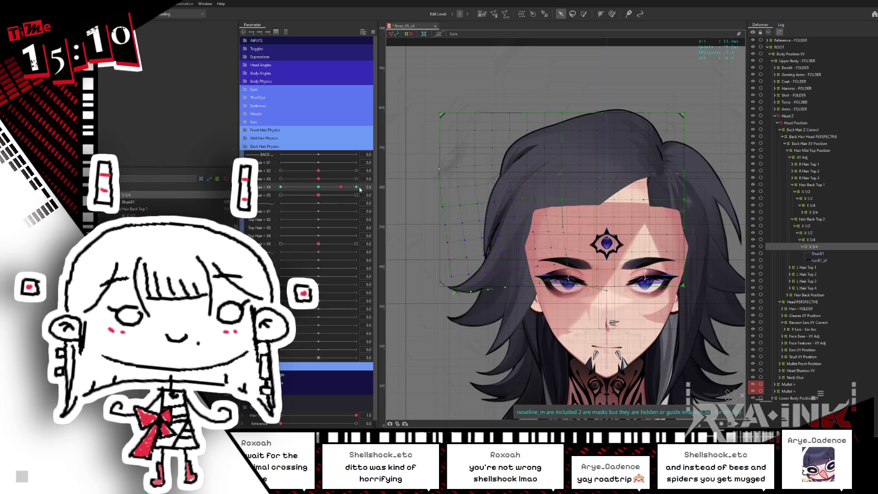
Step: At Hair X4 +1 move the left hair deformer downward and paint weights over the left hair strands
left_click_drag(323, 189, 519, 214)
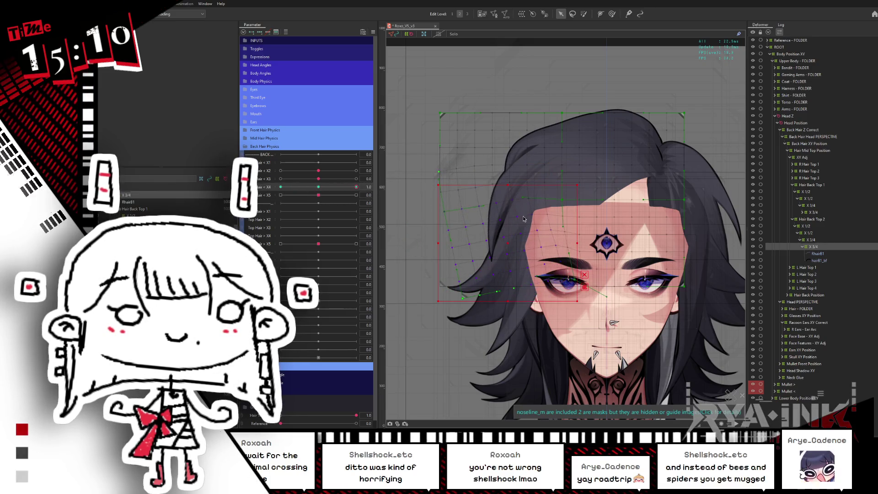
left_click(575, 190)
left_click_drag(575, 190, 582, 244)
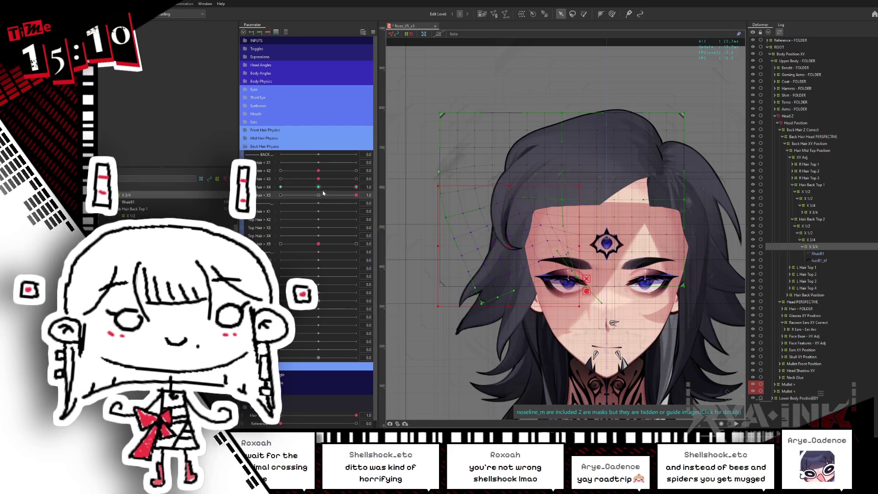
left_click_drag(350, 187, 323, 189)
key("b")
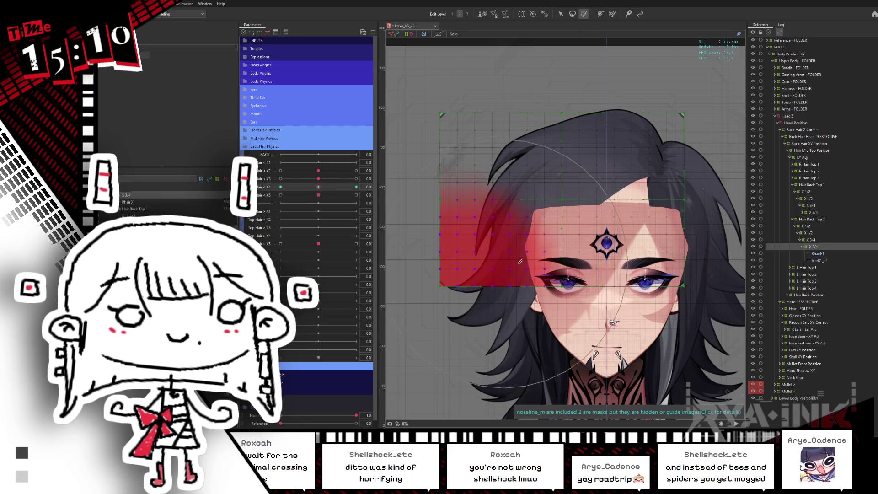
left_click_drag(465, 273, 480, 233)
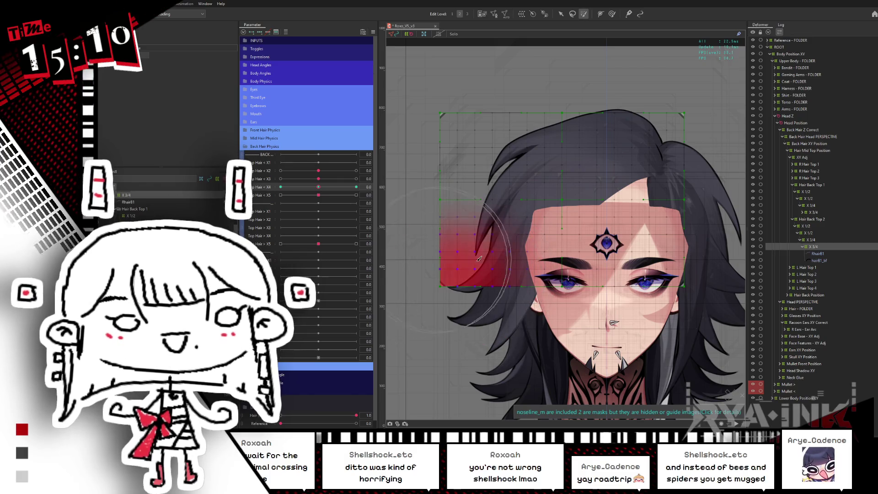
left_click(560, 13)
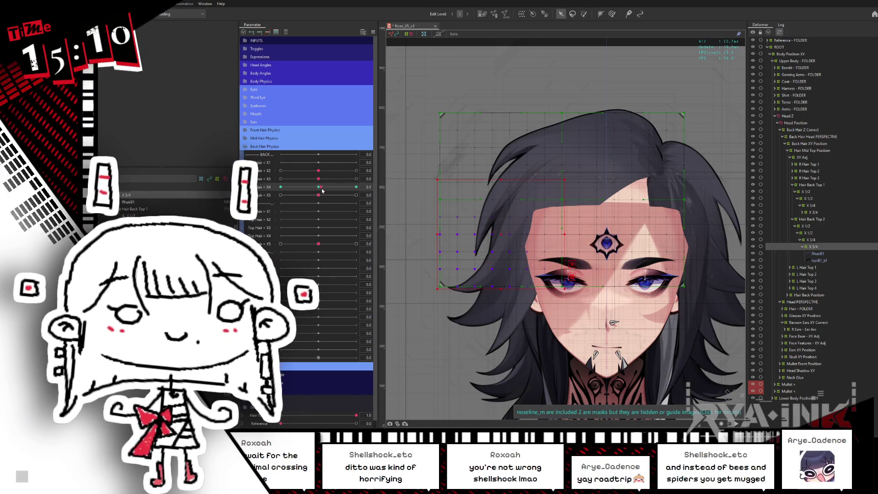
Step: Shift and rotate the deformer counter-clockwise, check +1, and paint weights across the whole hair deformer
left_click_drag(507, 252, 498, 229)
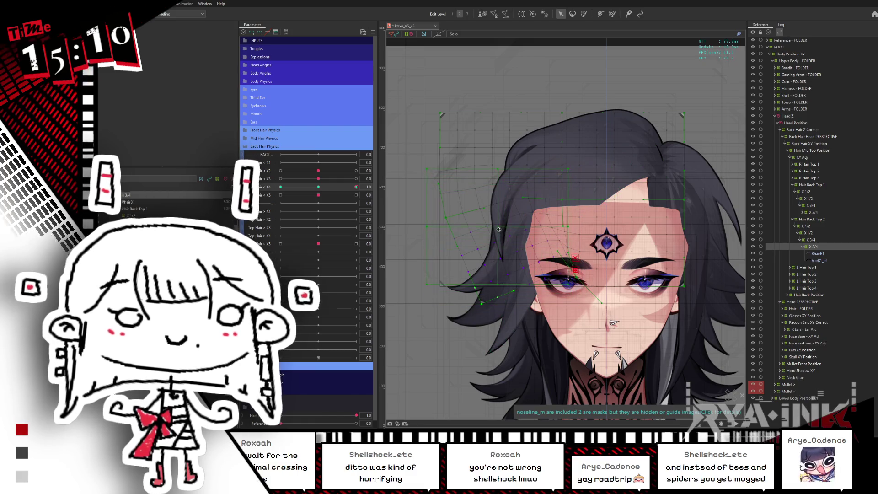
left_click_drag(575, 222, 578, 200)
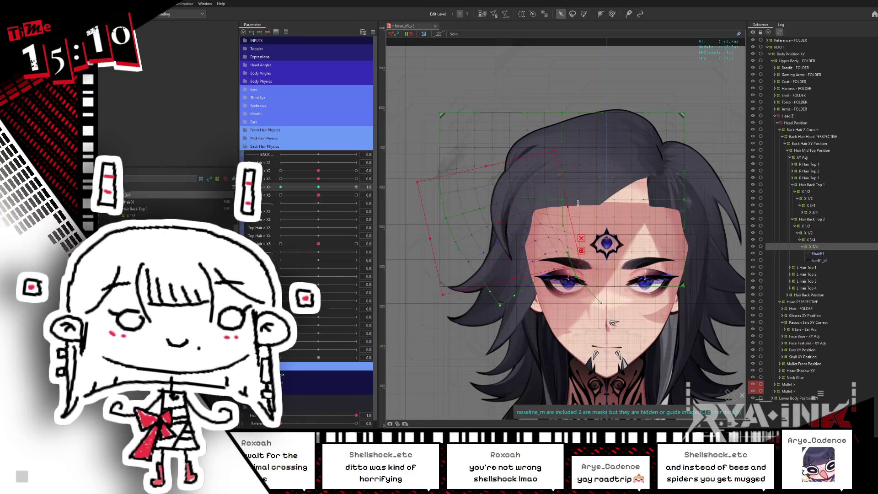
left_click_drag(317, 192, 356, 187)
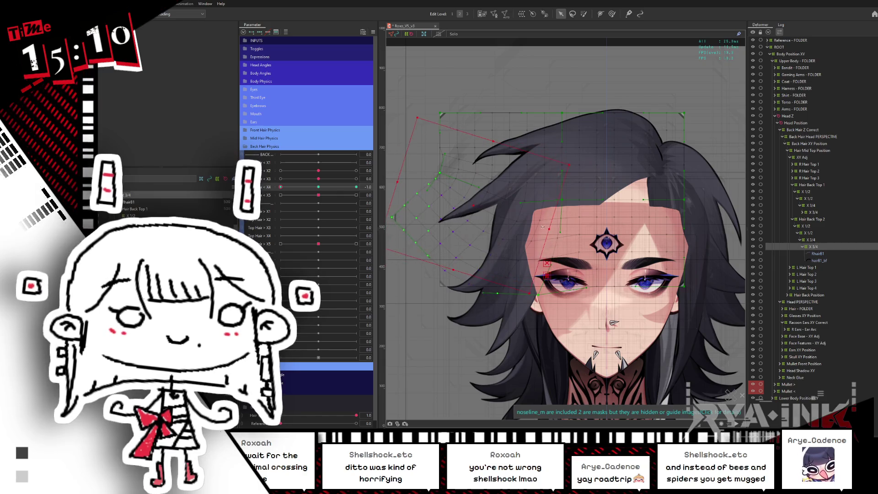
left_click(323, 188)
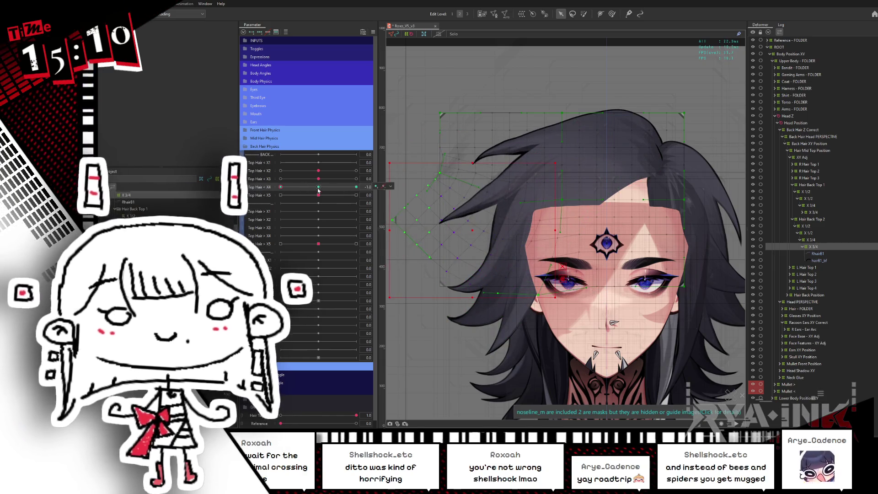
key("b")
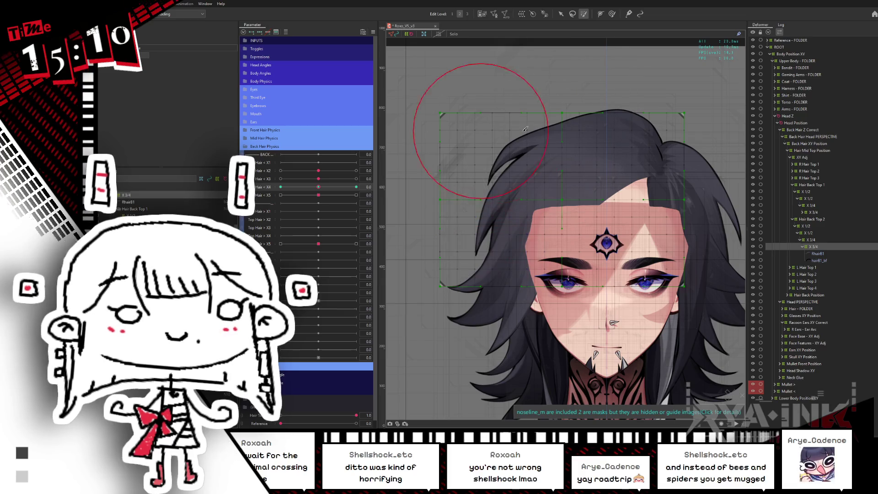
mouse_move(632, 142)
left_mouse_down()
mouse_move(508, 77)
mouse_move(650, 210)
left_mouse_up()
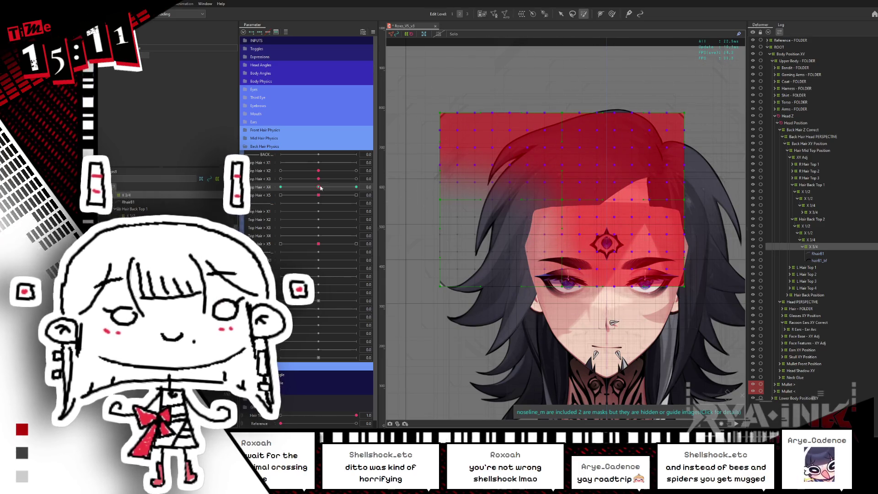
Step: Test the painted bend along Top Hair X4 between -1 and +1 with the overlay hidden
left_click_drag(320, 190, 317, 189)
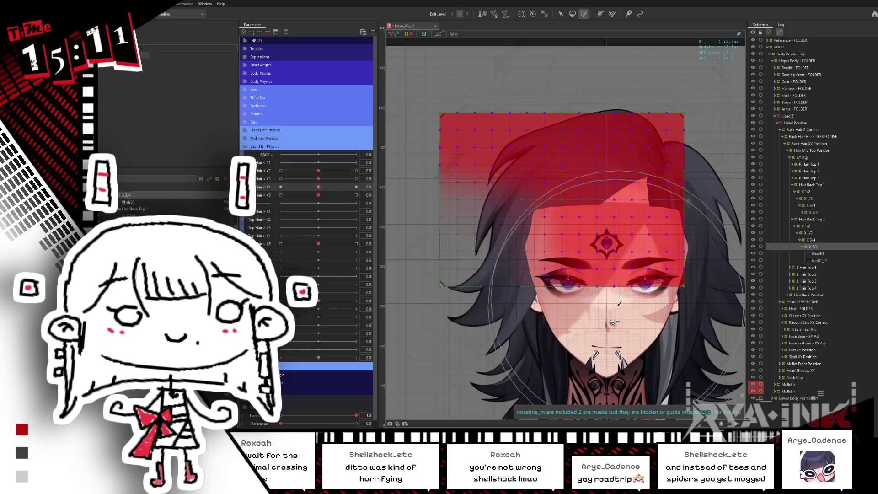
left_click_drag(318, 189, 302, 202)
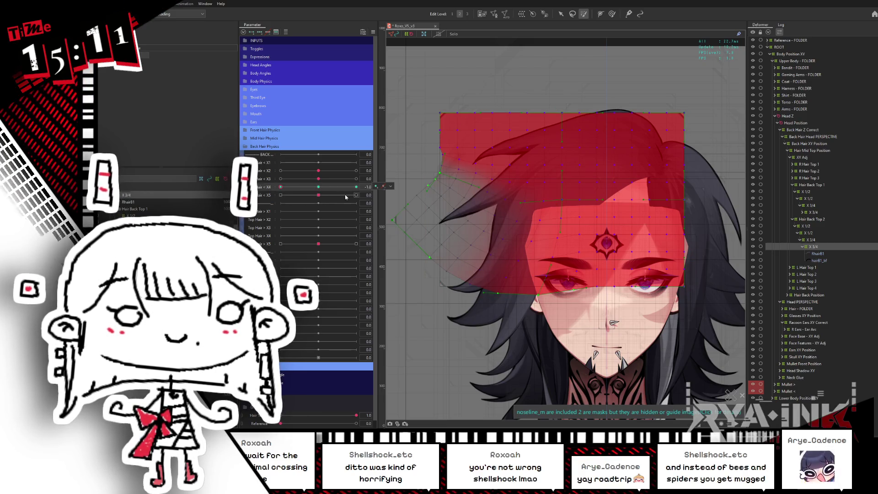
left_click_drag(321, 194, 319, 187)
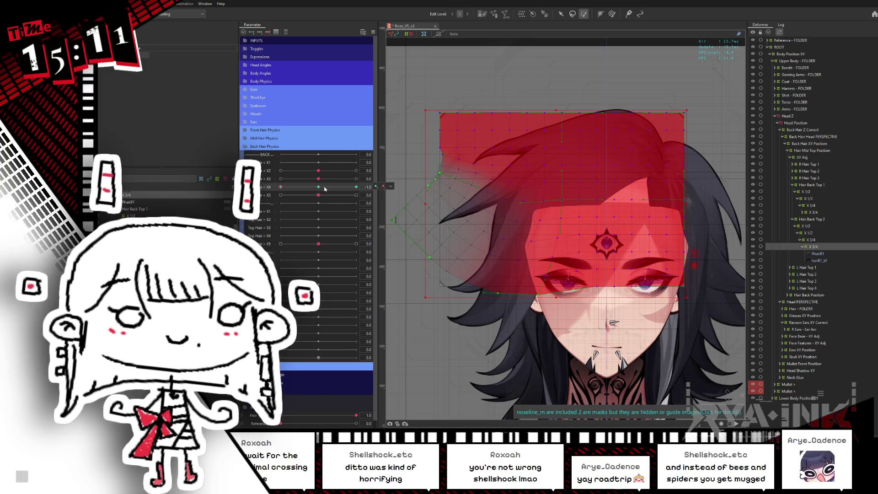
key("ctrl+h")
left_click_drag(321, 190, 351, 186)
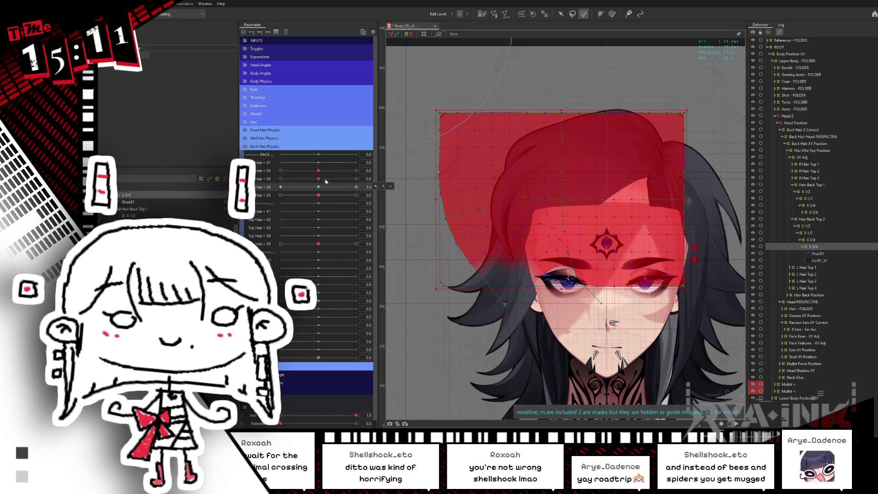
key("ctrl+h")
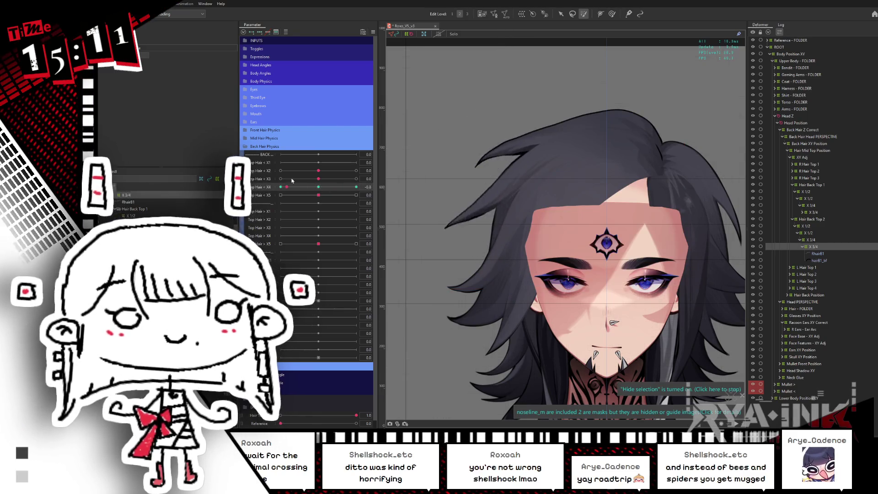
Step: Check Top Hair X5 at 1, reset it, and bend the right top-hair strands outward at the X4 extreme
mouse_move(319, 195)
left_mouse_down()
mouse_move(356, 195)
mouse_move(265, 194)
left_mouse_up()
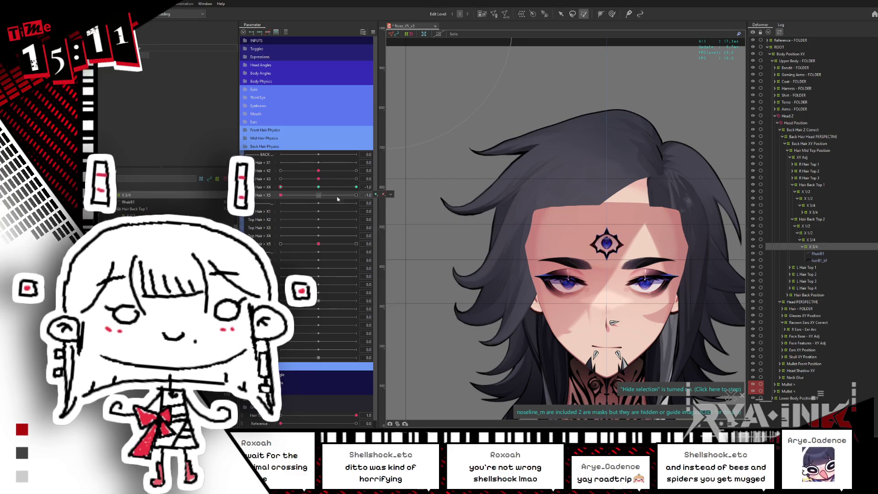
left_click_drag(345, 195, 324, 209)
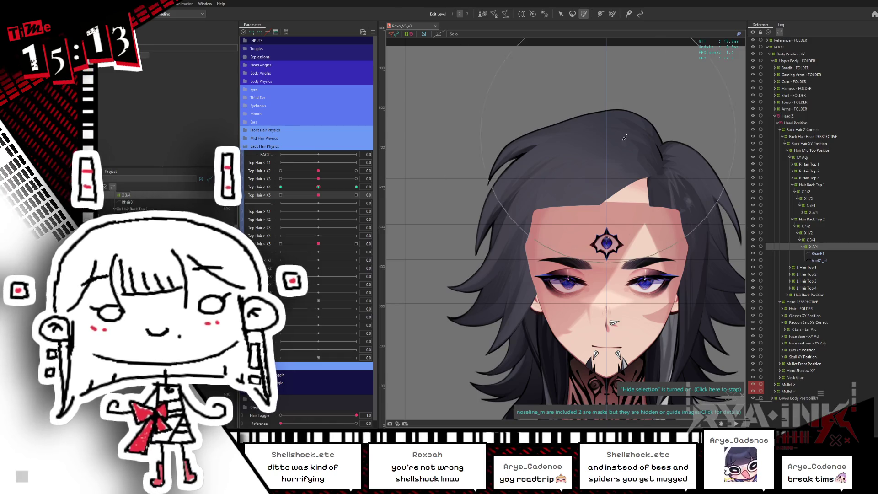
scroll(545, 234, "up", 2)
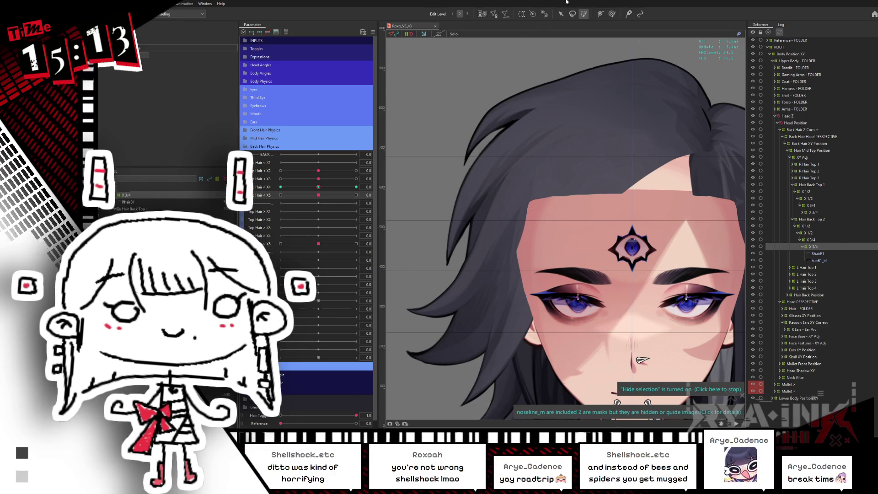
mouse_move(545, 146)
left_mouse_down()
mouse_move(580, 269)
mouse_move(577, 338)
left_mouse_up()
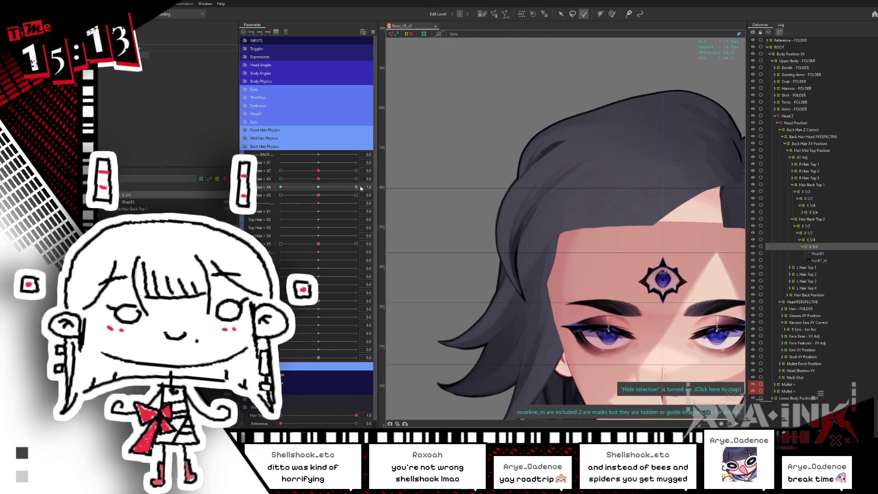
left_click_drag(263, 186, 340, 224)
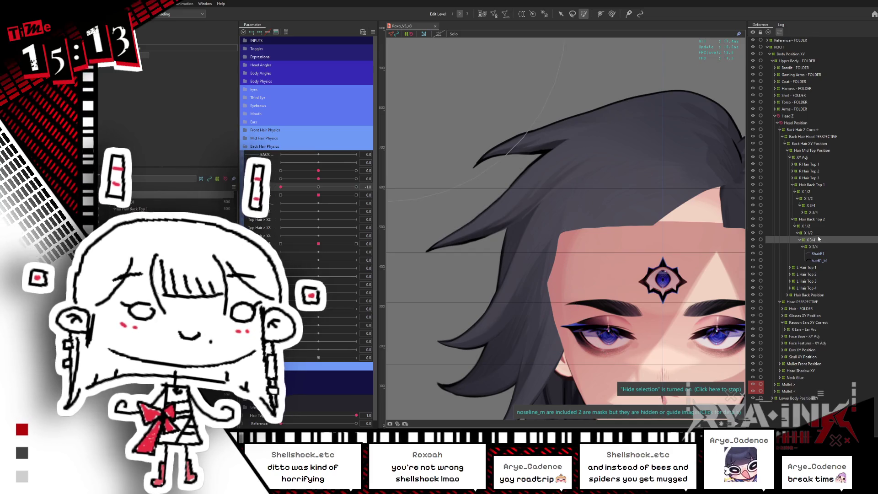
Step: Add keys to Top Hair X3, select the R Hair Top 3 warp deformer and set X3 to its minimum
left_click(654, 223)
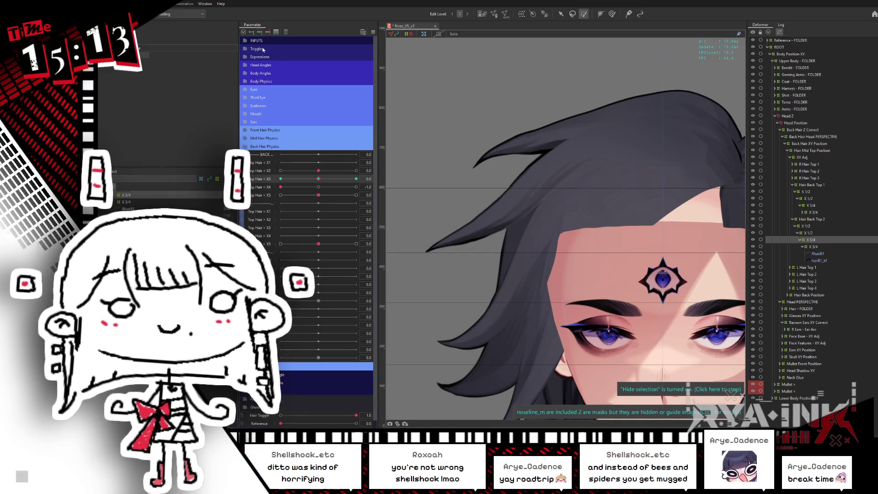
scroll(509, 209, "down", 3)
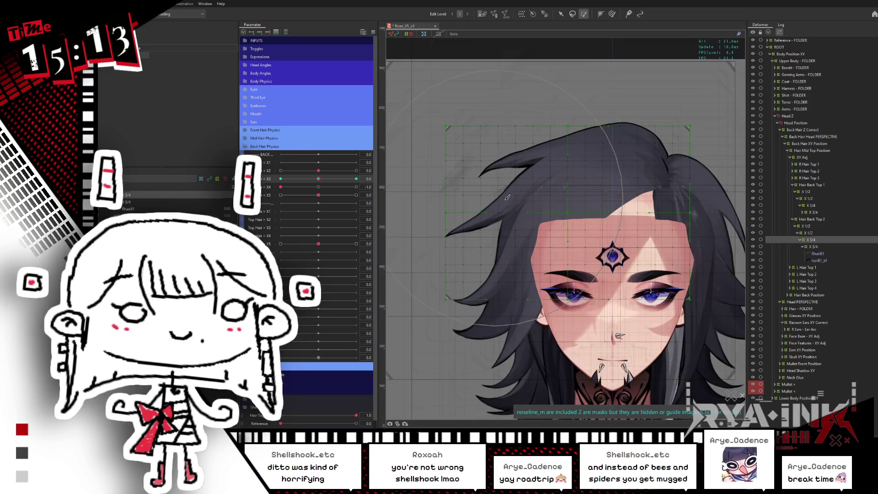
mouse_move(318, 196)
left_mouse_down()
mouse_move(278, 196)
mouse_move(318, 195)
mouse_move(274, 179)
left_mouse_up()
left_click(310, 174)
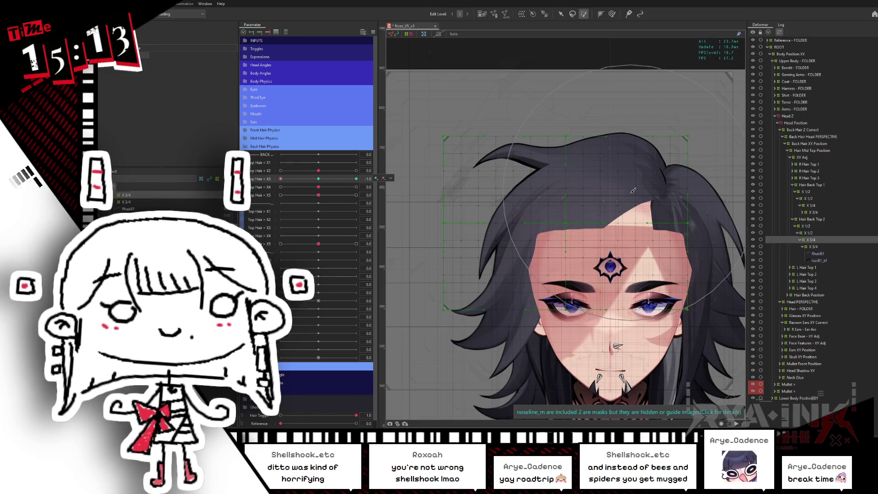
scroll(551, 202, "down", 2)
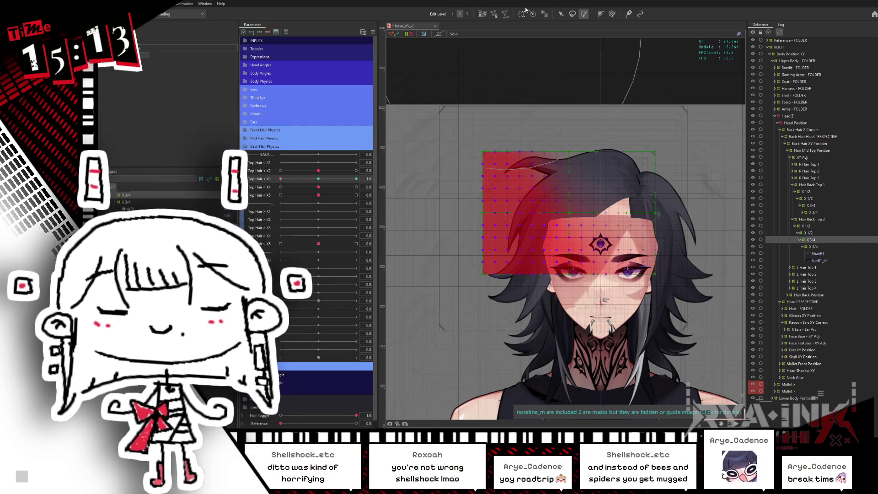
left_click(434, 243)
left_click(280, 178)
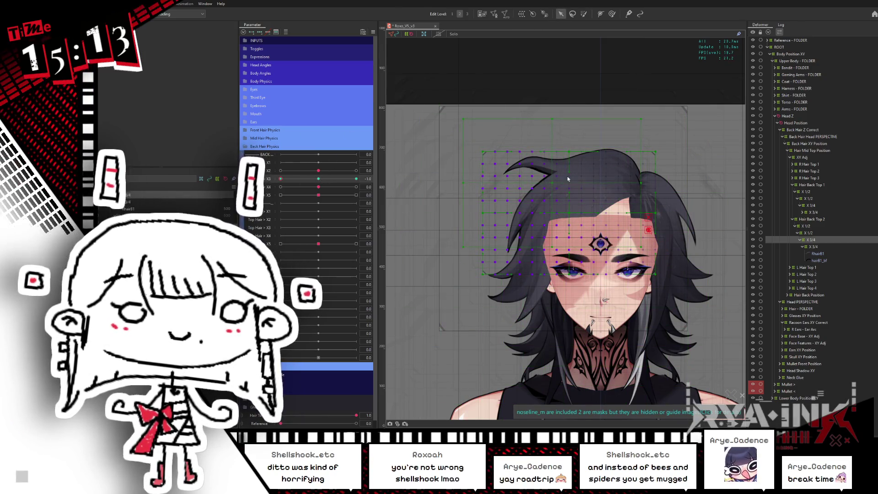
Step: Rotate and skew the hair deformer clockwise at X3 = -1, with a quick weight-paint pass
left_click_drag(644, 183, 626, 212)
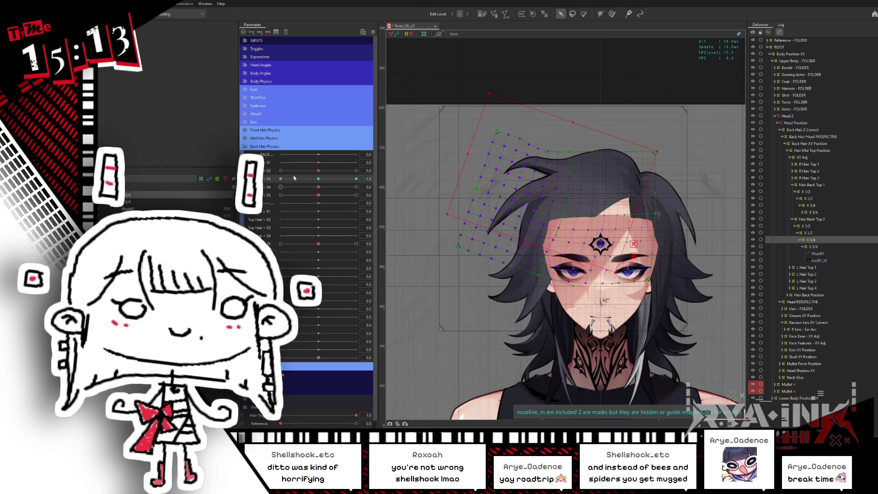
left_click_drag(289, 178, 312, 177)
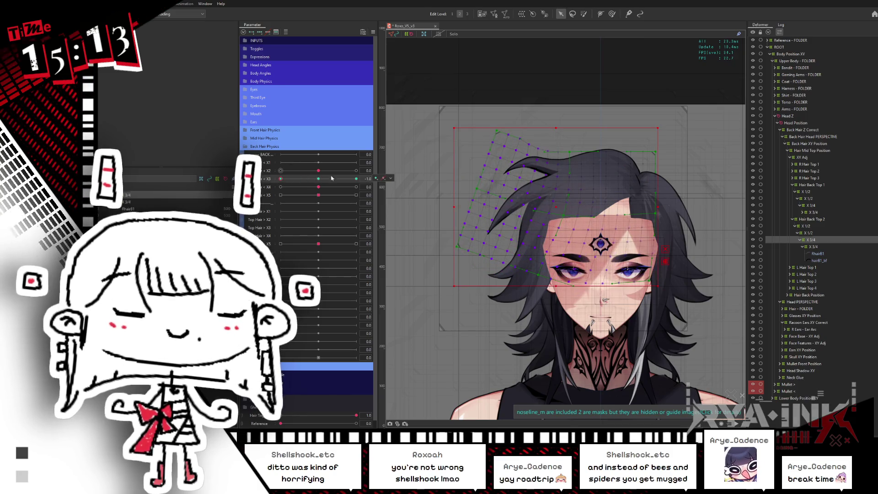
left_click(584, 15)
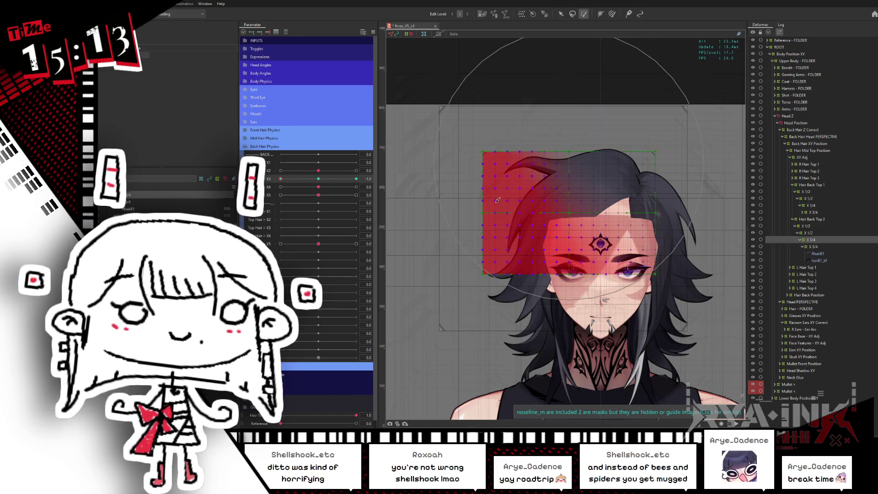
left_click(562, 13)
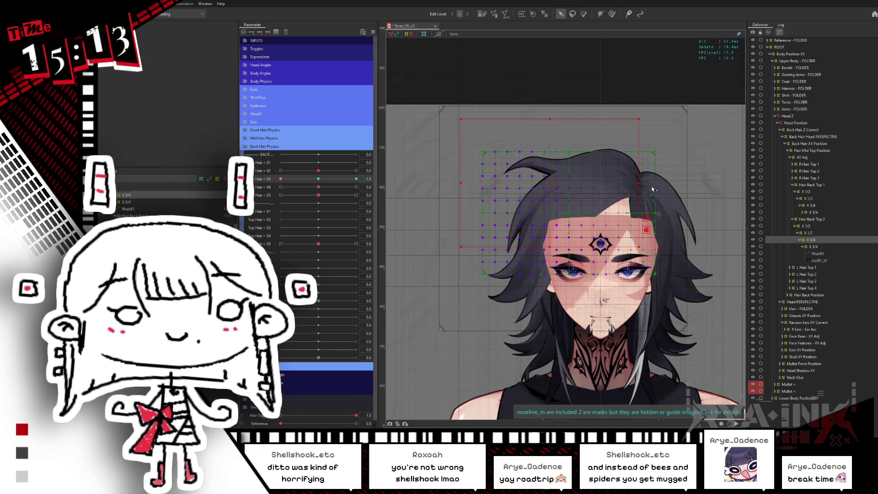
left_click_drag(654, 190, 634, 199)
Step: Rotate the hair deformer counter-clockwise at X3 = 1 and weight-paint its grid
left_click(356, 179)
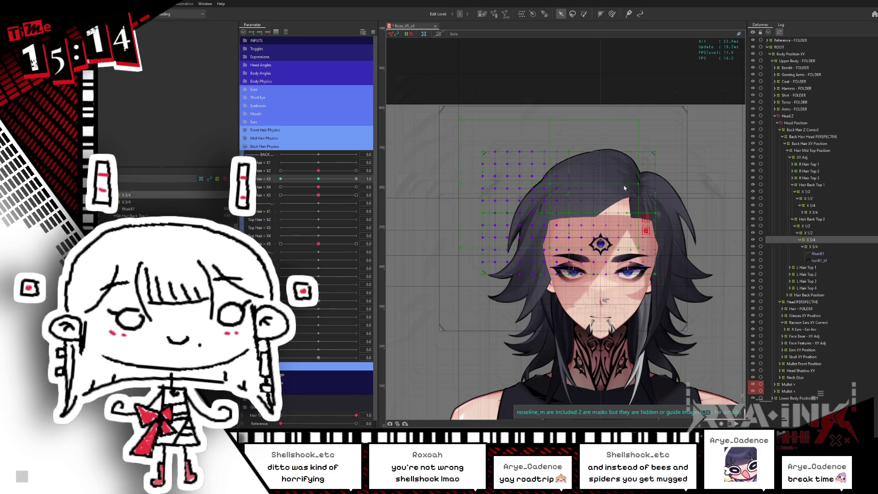
left_click_drag(641, 183, 644, 165)
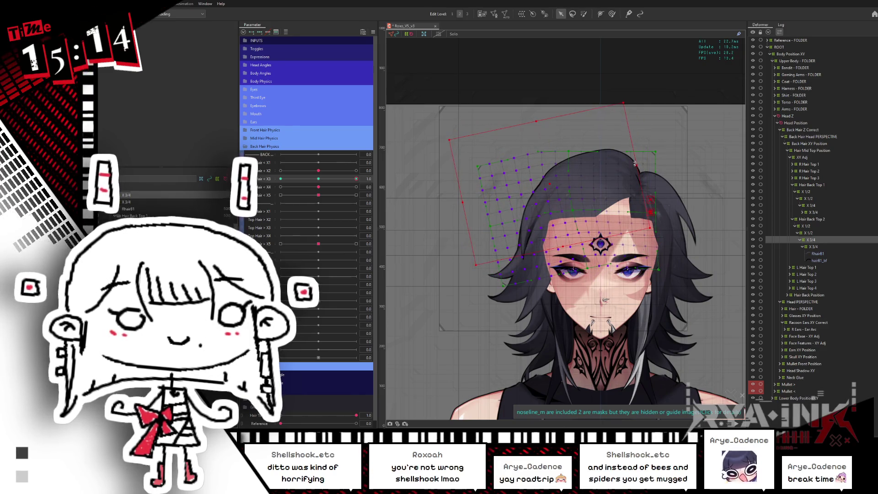
left_click_drag(323, 181, 275, 168)
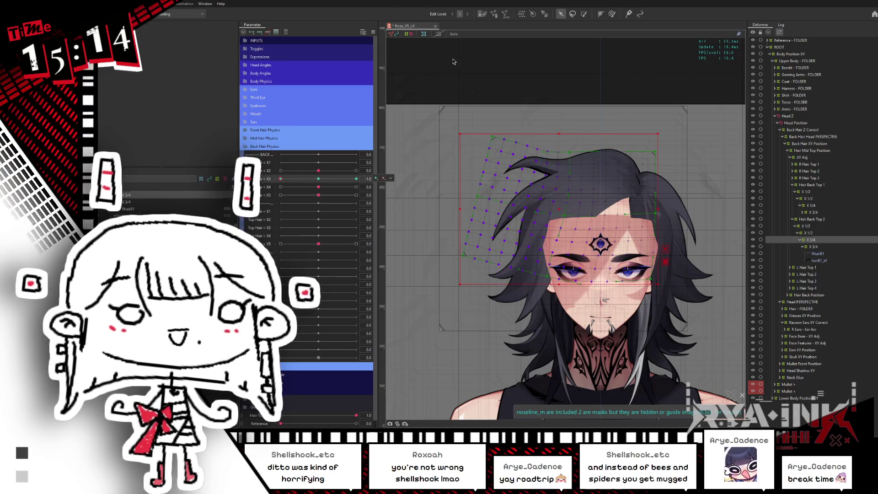
left_click(584, 14)
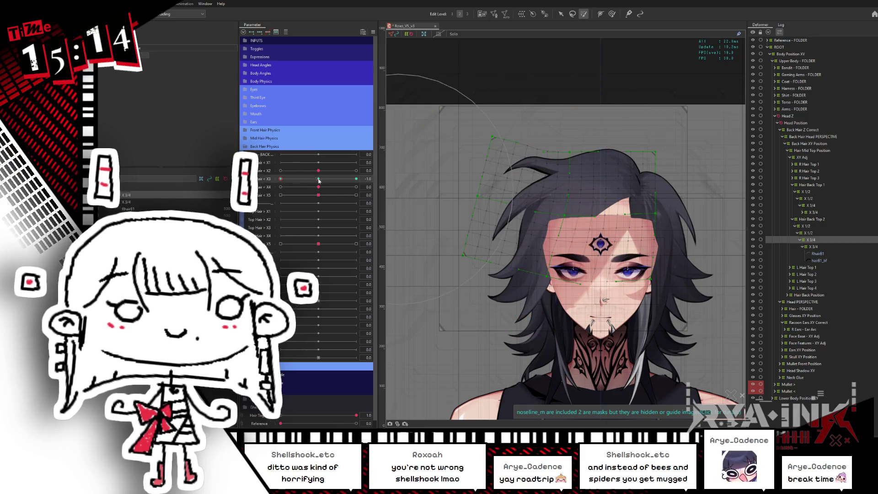
left_click(486, 167)
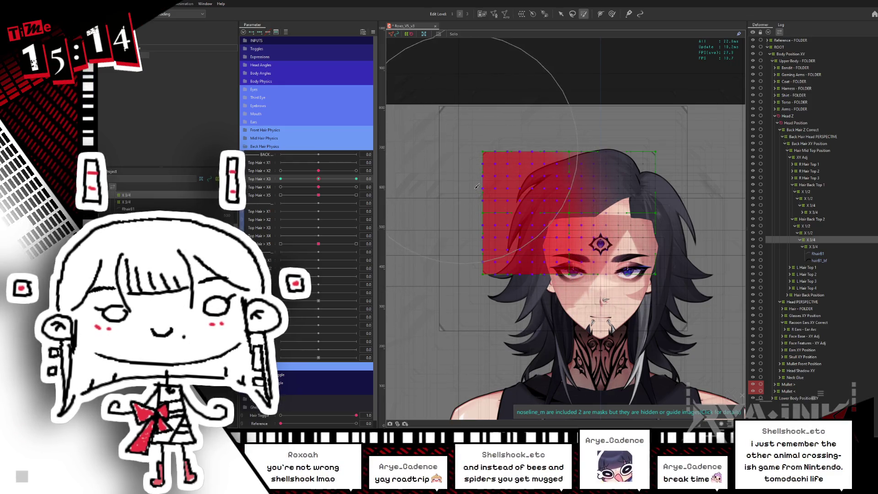
left_click(561, 13)
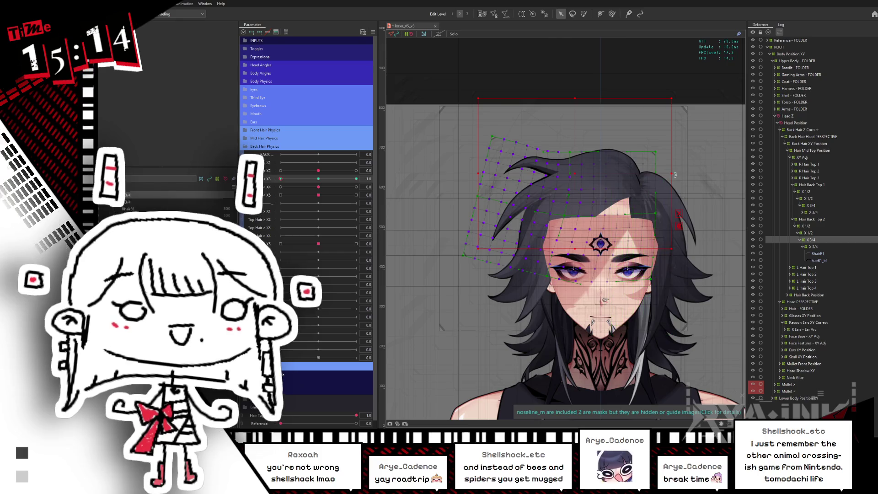
Step: Fine-tune the deformer rotation at the X3 extreme and scrub X3 to check the motion
left_click(317, 180)
mouse_move(316, 180)
left_mouse_down()
mouse_move(274, 181)
mouse_move(356, 180)
left_mouse_up()
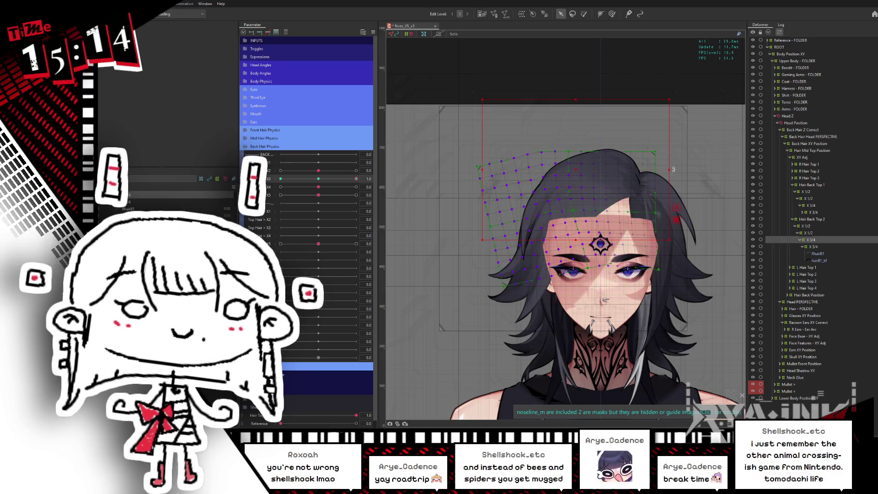
left_click_drag(673, 170, 678, 162)
left_click(611, 14)
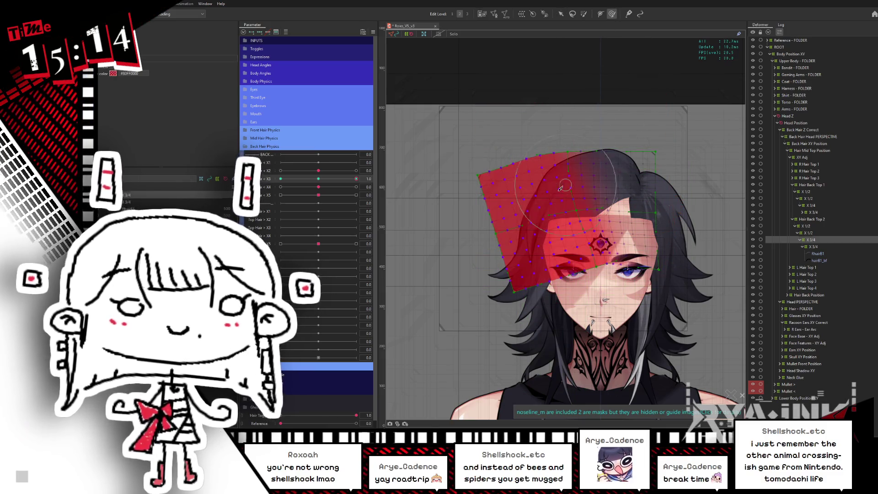
left_click_drag(356, 180, 336, 177)
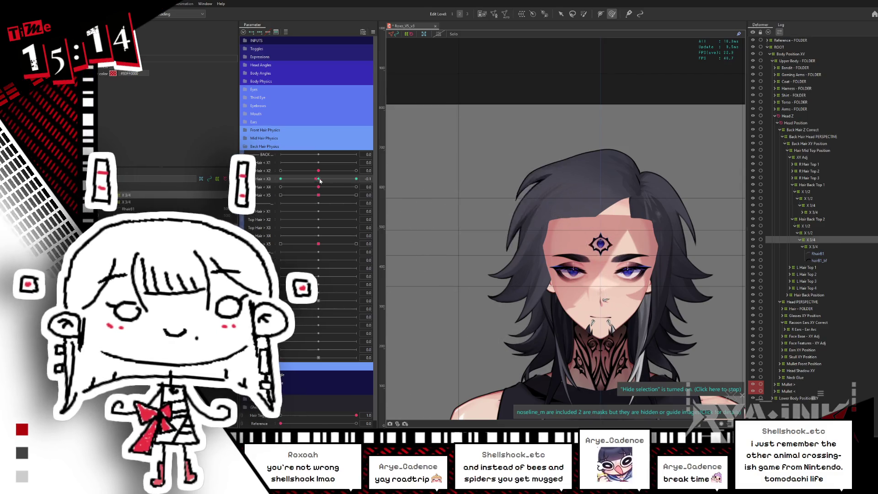
left_click(358, 177)
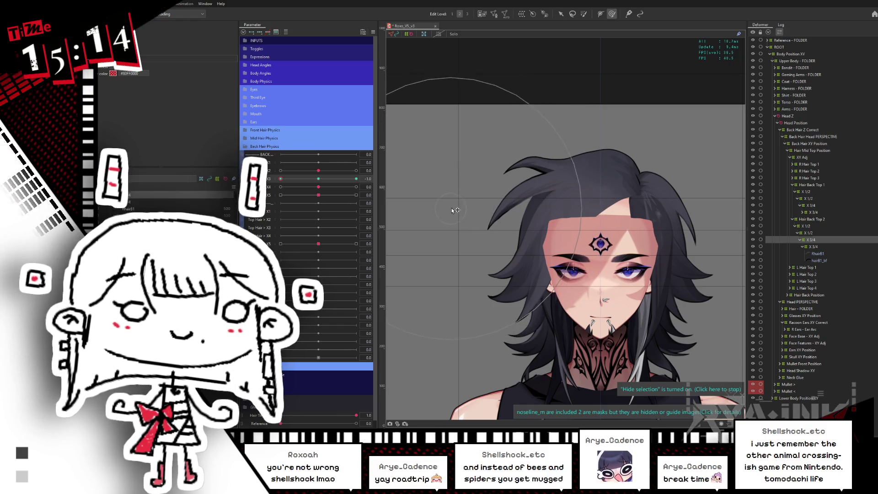
left_click(322, 179)
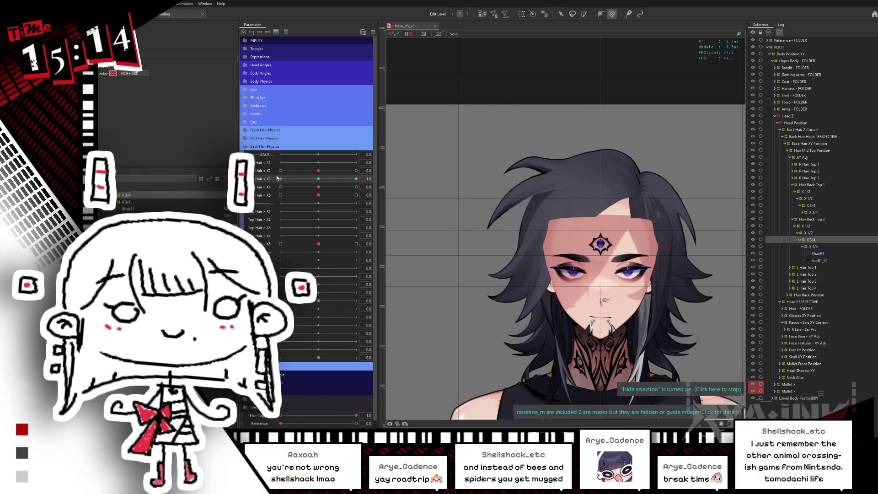
left_click(356, 186)
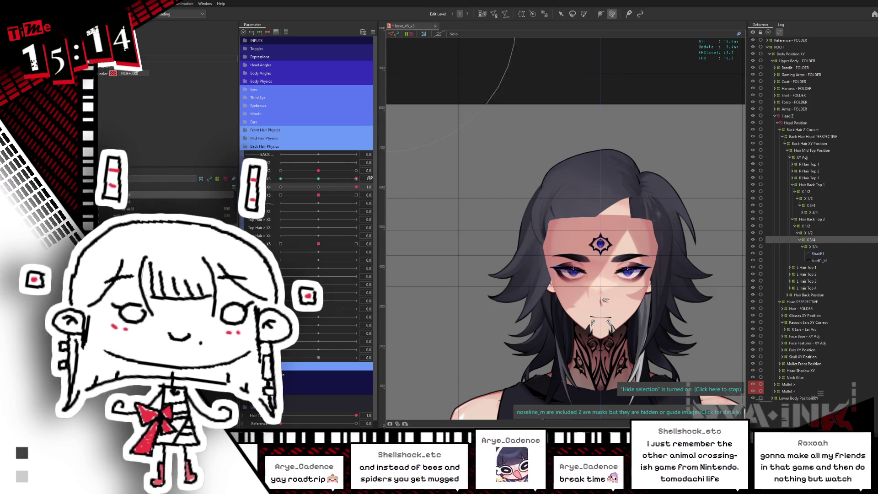
left_click(281, 187)
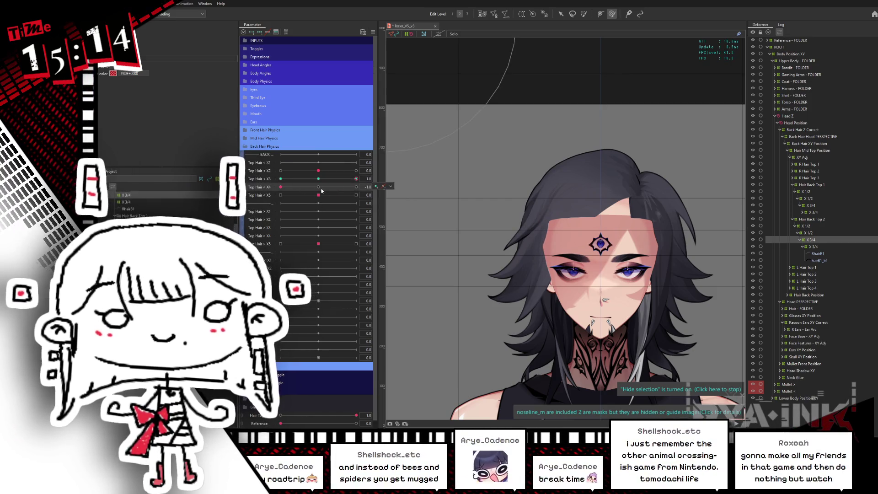
left_click(320, 180)
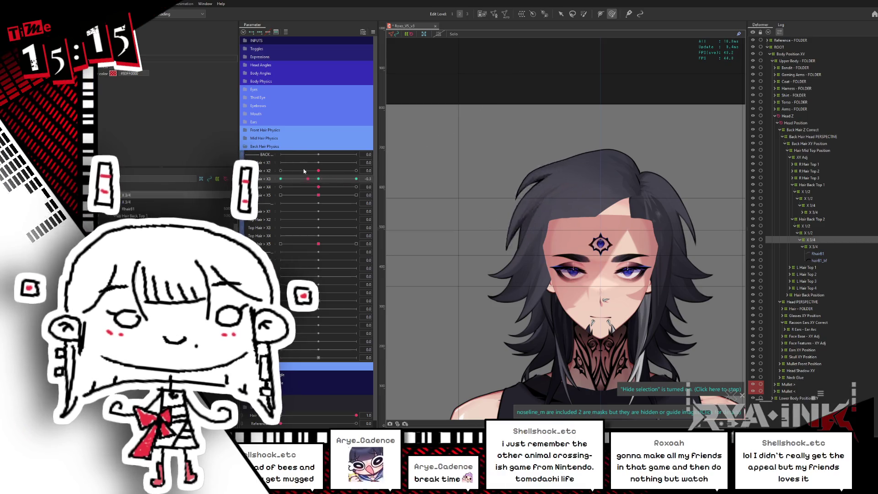
mouse_move(323, 179)
left_mouse_down()
mouse_move(368, 171)
mouse_move(319, 182)
left_mouse_up()
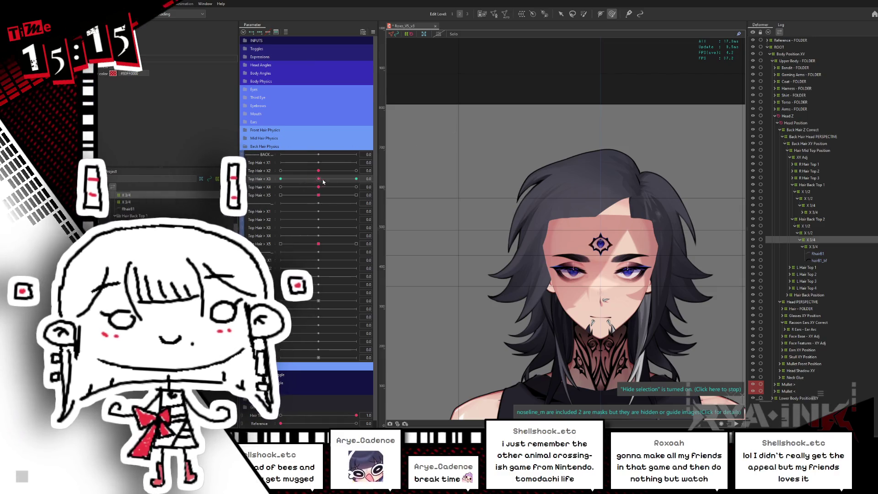
left_click_drag(317, 179, 359, 170)
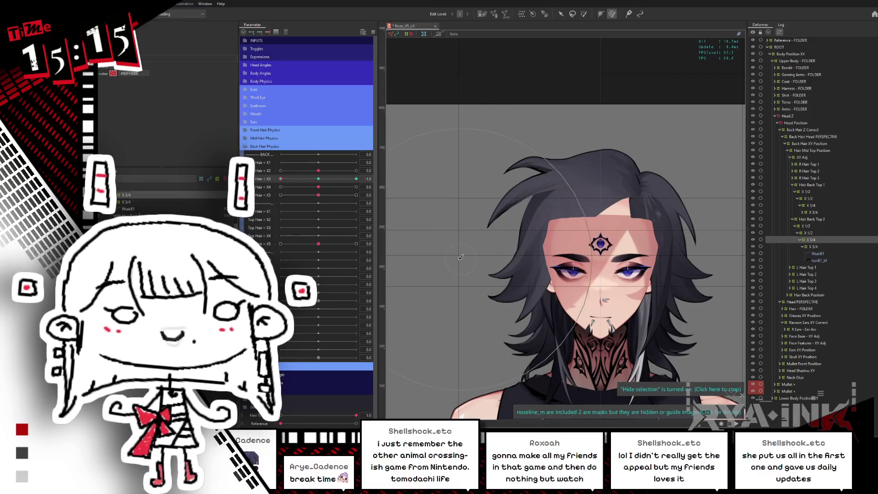
left_click(295, 180)
left_click_drag(295, 183, 273, 180)
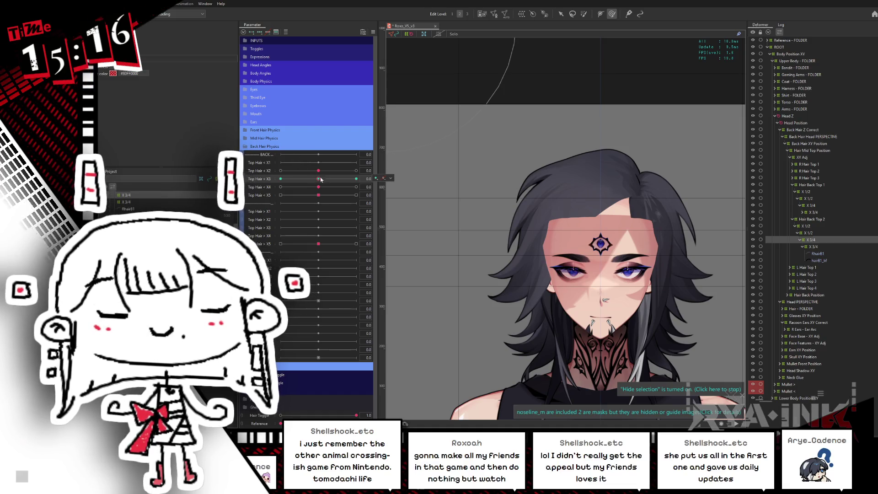
left_click_drag(320, 180, 358, 178)
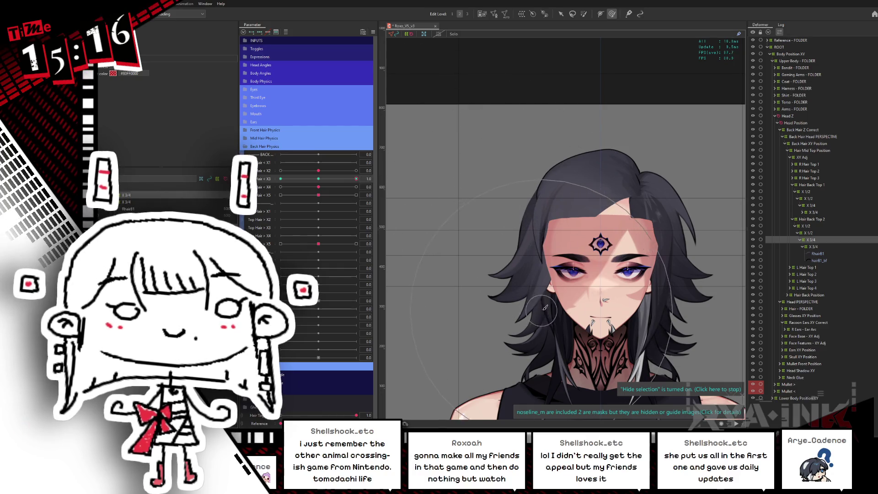
left_click(568, 321)
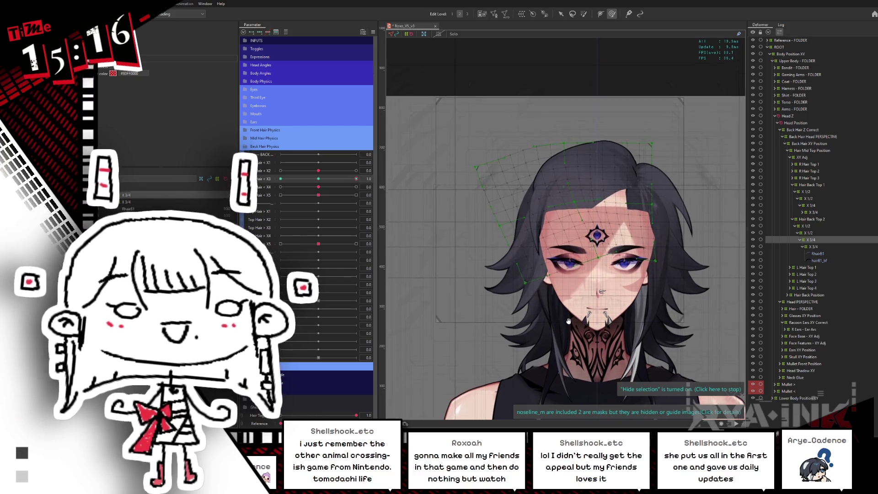
Step: Push Top Hair X3 to -1.0 and return it to neutral
left_click(281, 179)
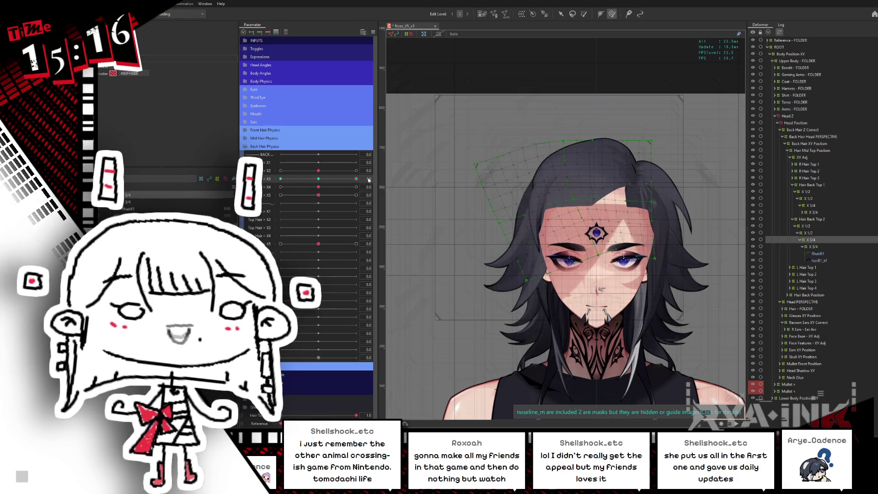
left_click_drag(317, 170, 273, 171)
mouse_move(343, 168)
left_mouse_down()
mouse_move(320, 171)
mouse_move(307, 188)
mouse_move(348, 180)
left_mouse_up()
mouse_move(277, 178)
left_mouse_down()
mouse_move(319, 179)
mouse_move(281, 179)
left_mouse_up()
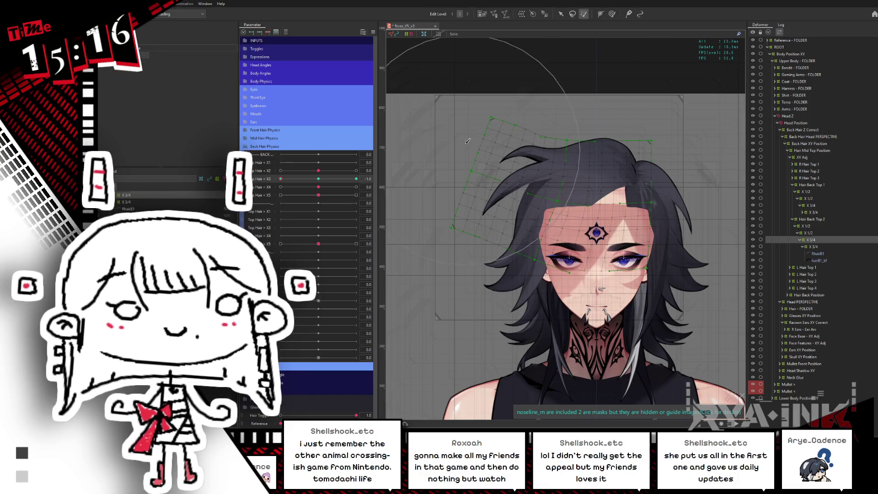
Step: Box-select the hair deformer's grid points and paint weights over them
left_click(350, 175)
mouse_move(449, 119)
left_mouse_down()
mouse_move(507, 272)
mouse_move(518, 275)
left_mouse_up()
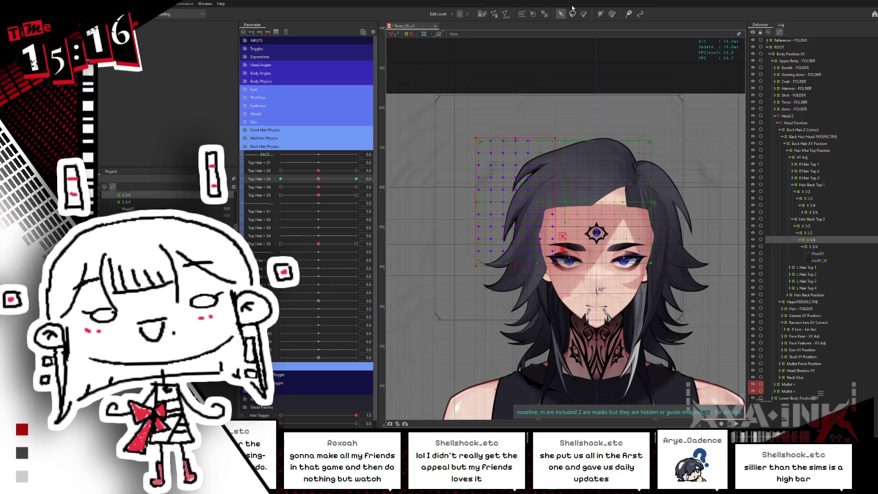
key("b")
mouse_move(490, 238)
left_mouse_down()
mouse_move(503, 259)
mouse_move(484, 217)
left_mouse_up()
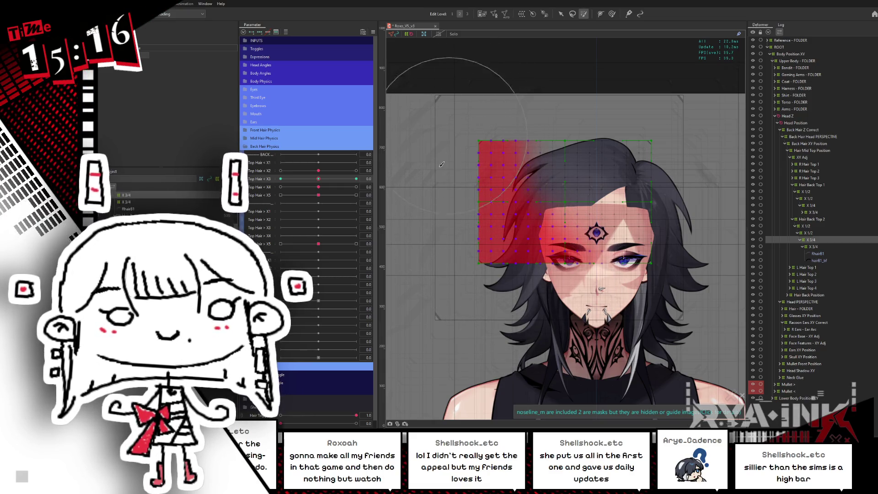
key("v")
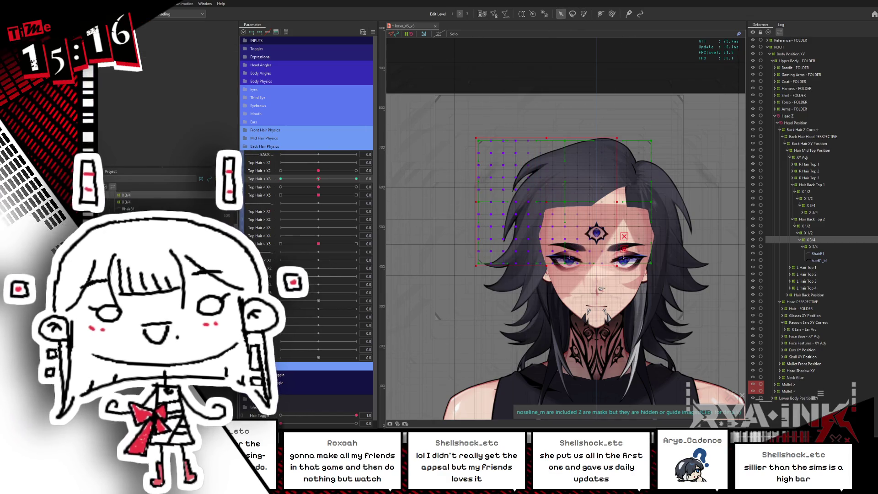
Step: Rotate the hair deformer counter-clockwise at X3 = -1 and = 1, then scrub X3 to preview
left_click_drag(320, 181, 281, 179)
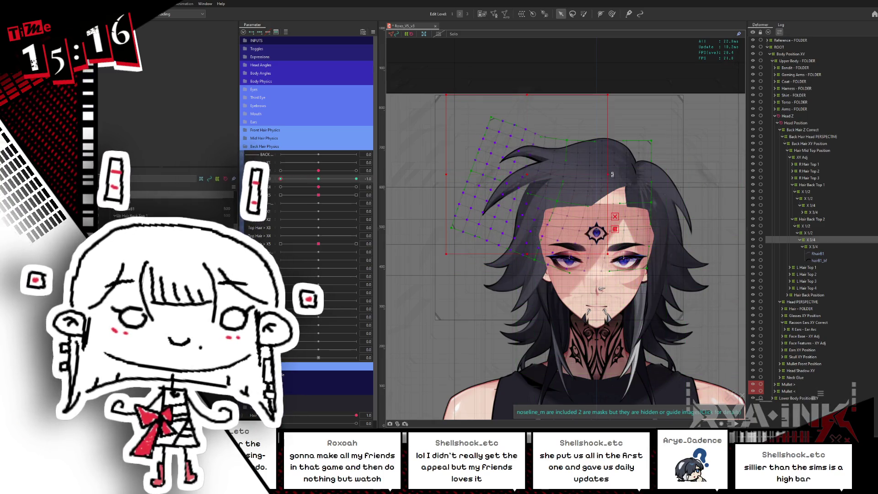
left_click_drag(612, 174, 607, 187)
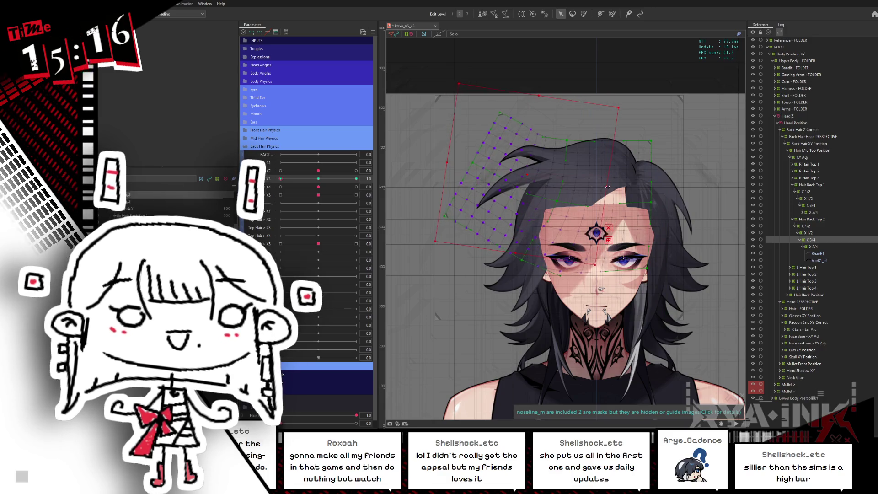
left_click(357, 178)
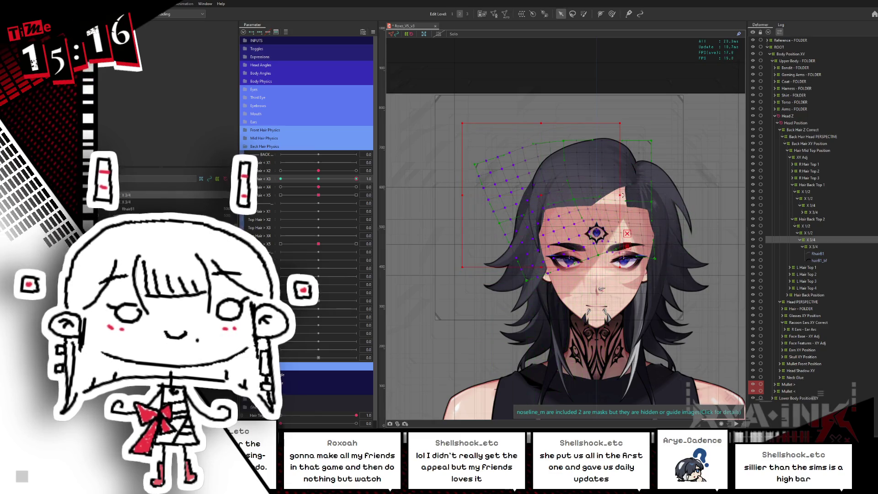
left_click_drag(622, 195, 625, 184)
key("ctrl+z")
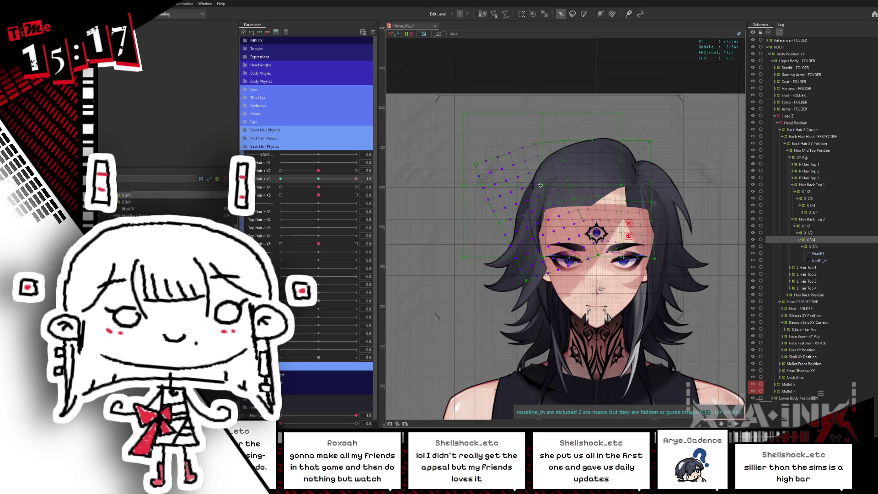
left_click(625, 183)
left_click_drag(630, 180, 631, 172)
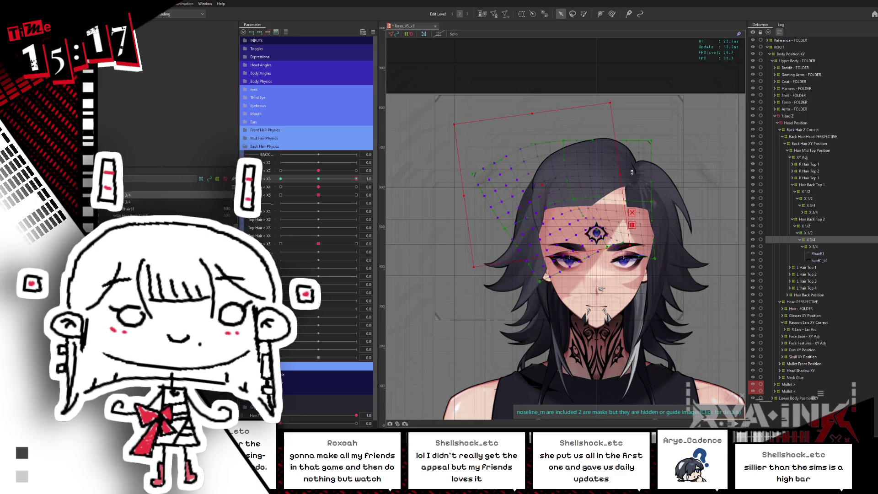
mouse_move(356, 178)
left_mouse_down()
mouse_move(298, 171)
mouse_move(321, 188)
left_mouse_up()
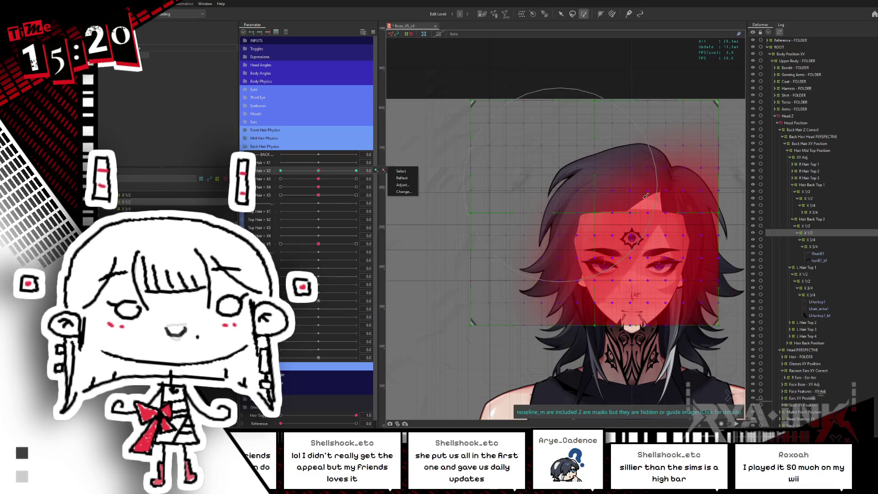
Step: Select the face warp deformer, set Top Hair X2 to -1.0, hide the overlay and scrub X2 to watch the hair
left_click(648, 232)
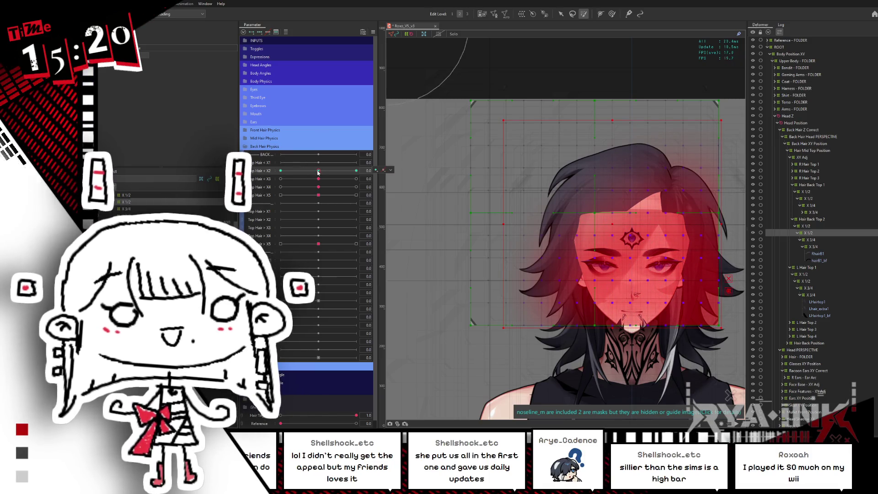
left_click_drag(317, 171, 274, 179)
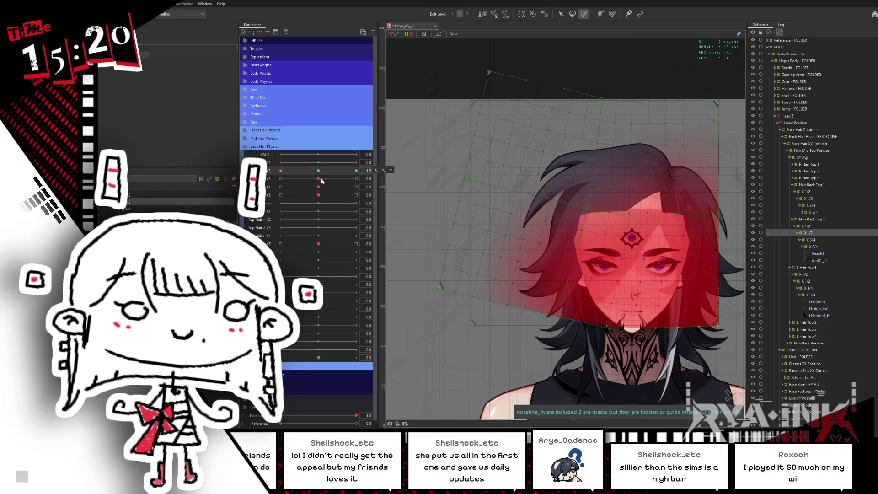
left_click_drag(302, 171, 389, 172)
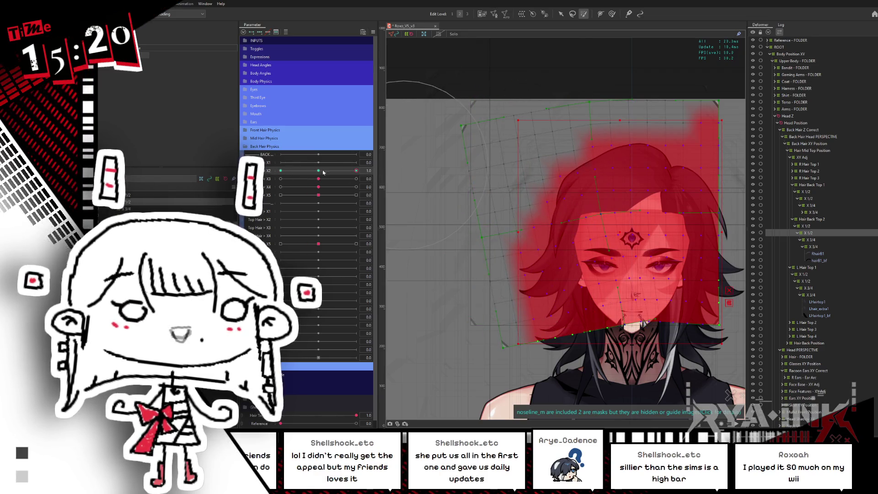
key("ctrl+h")
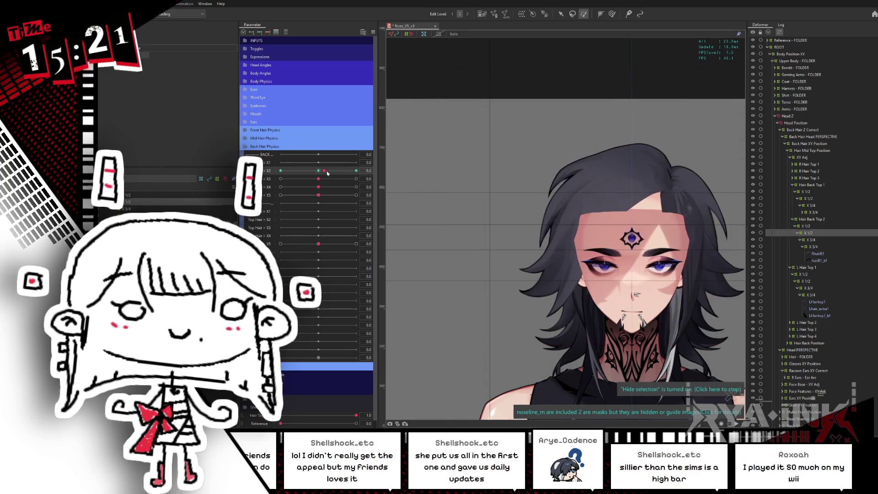
left_click_drag(272, 179, 356, 170)
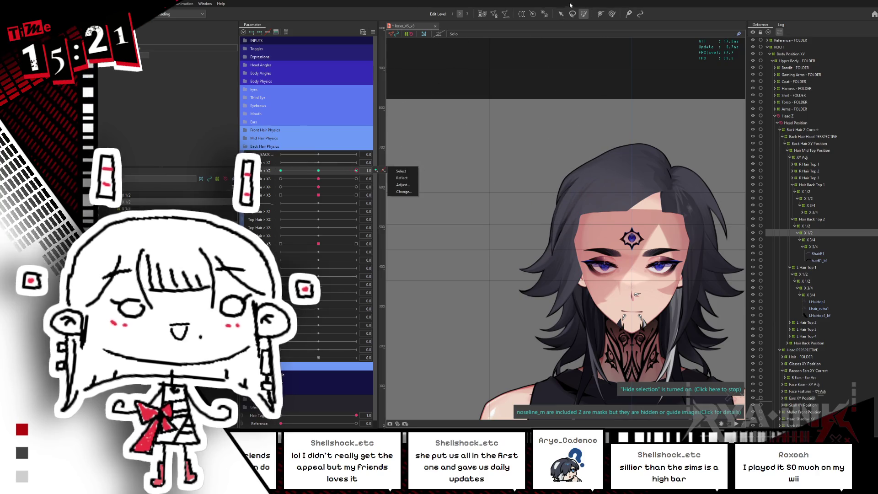
Step: Enlarge the weight brush and swing the top-hair parameters between their extremes to test
key("b")
left_click_drag(444, 143, 518, 137)
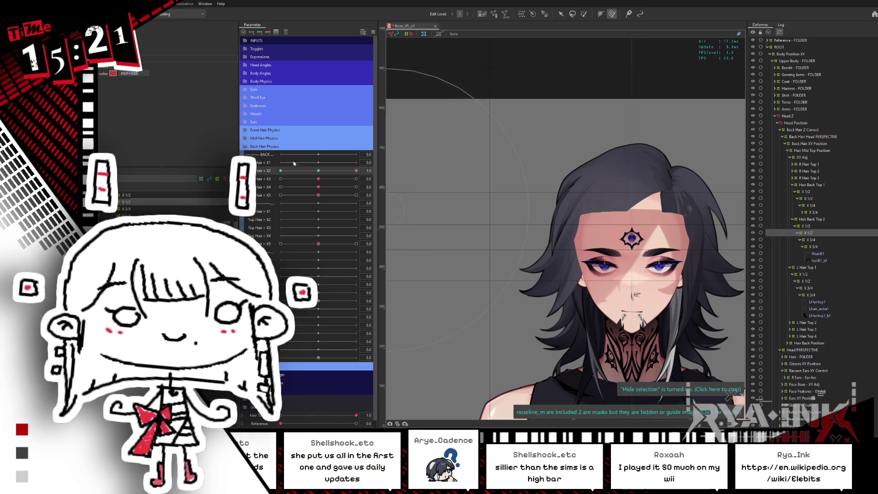
left_click_drag(356, 170, 357, 170)
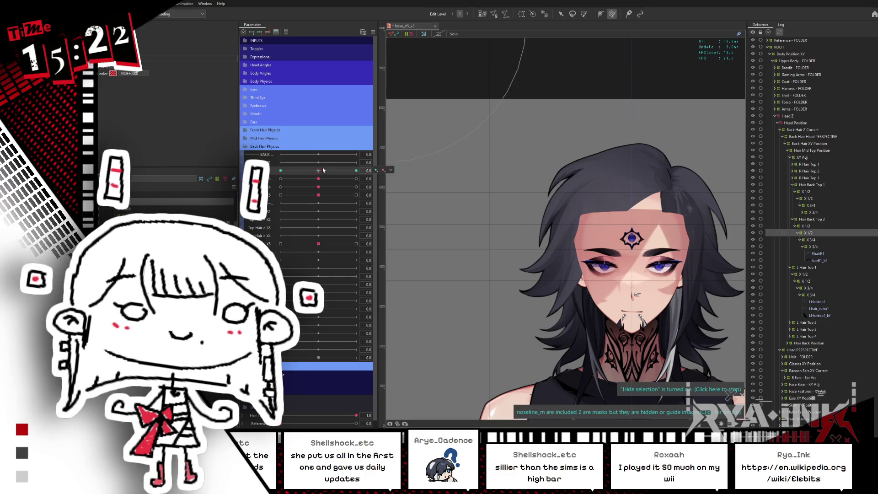
mouse_move(322, 180)
left_mouse_down()
mouse_move(281, 178)
mouse_move(281, 195)
mouse_move(355, 195)
left_mouse_up()
mouse_move(280, 179)
left_mouse_down()
mouse_move(350, 178)
mouse_move(357, 187)
left_mouse_up()
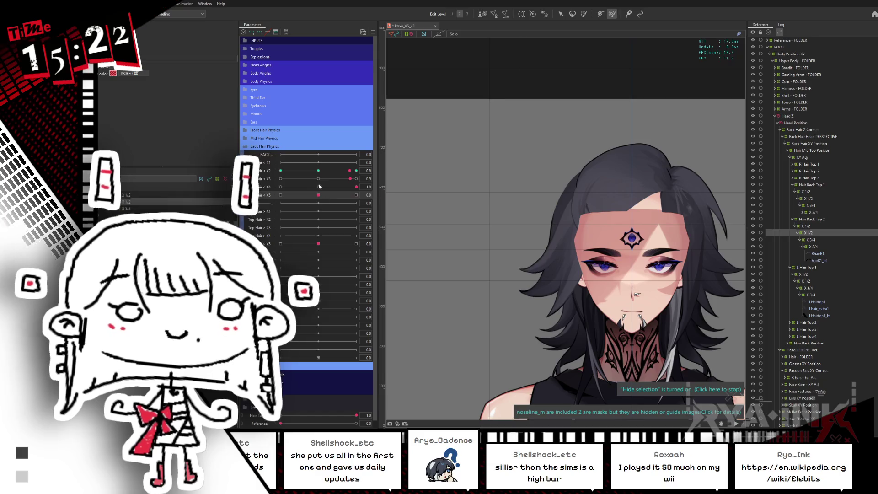
Step: Reset all parameters to default, collapse Hair Back Top 1 and 2, and select R Hair Top 3
key("ctrl+z")
key("ctrl+z")
key("ctrl+z")
key("ctrl+s")
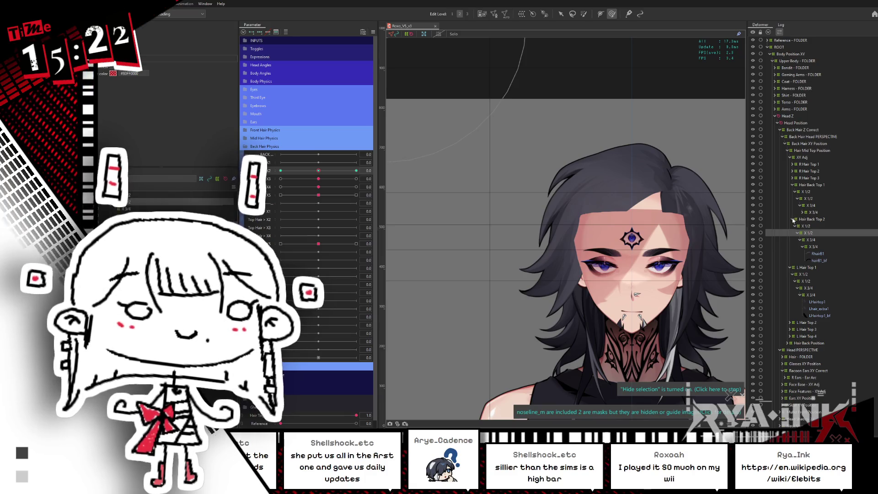
left_click(793, 219)
left_click(793, 184)
left_click(809, 178)
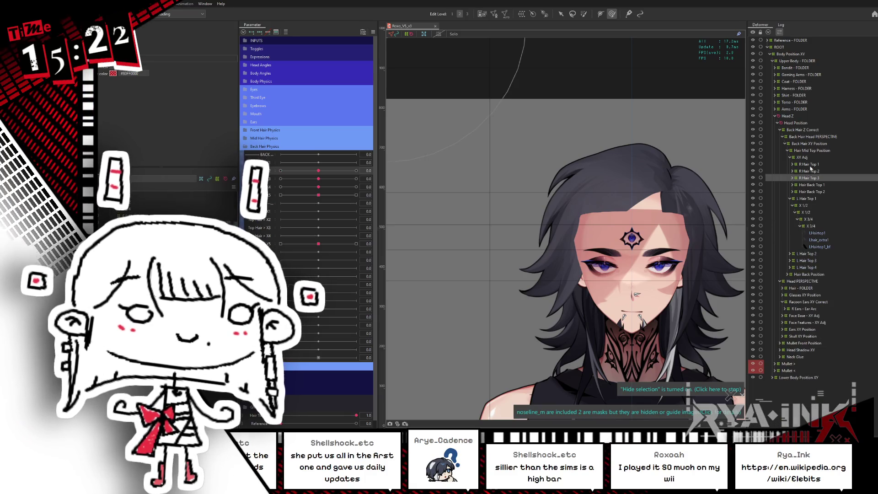
Step: Expand R Hair Top 1–3, select their X 1/2 warp deformers and switch to weight painting
left_click(810, 169)
left_click(817, 166)
left_click_drag(662, 236, 603, 204)
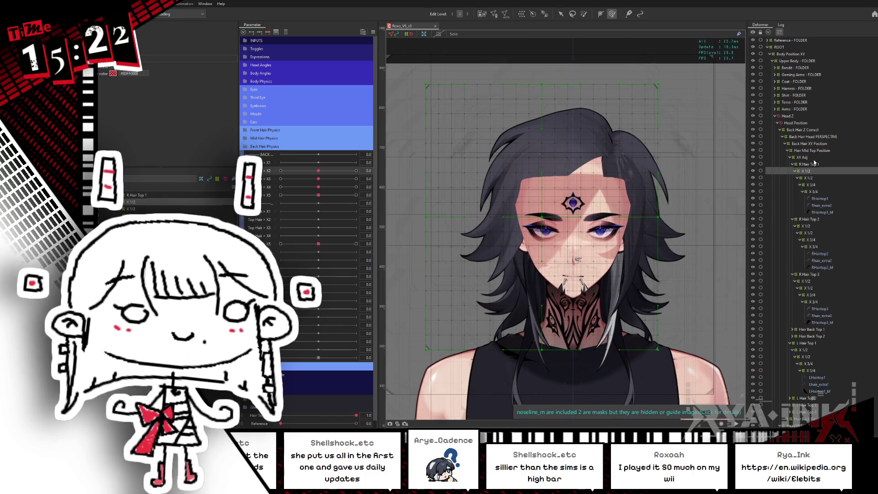
left_click(818, 198)
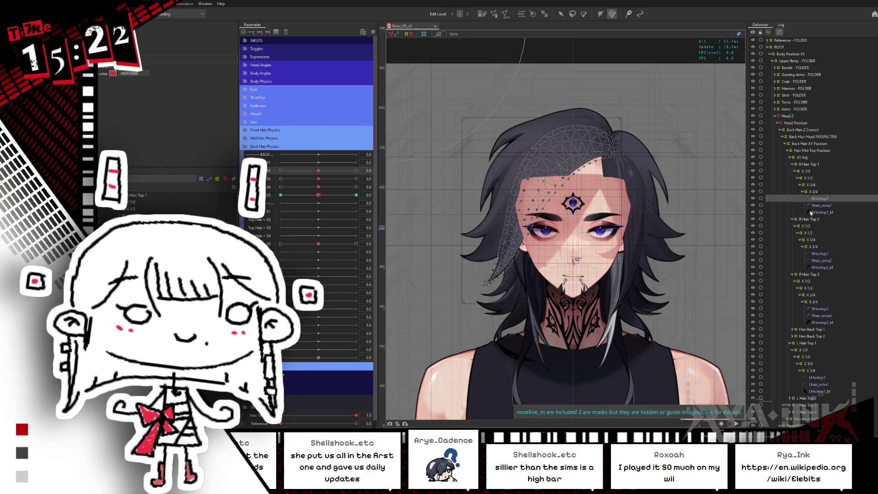
left_click(808, 226)
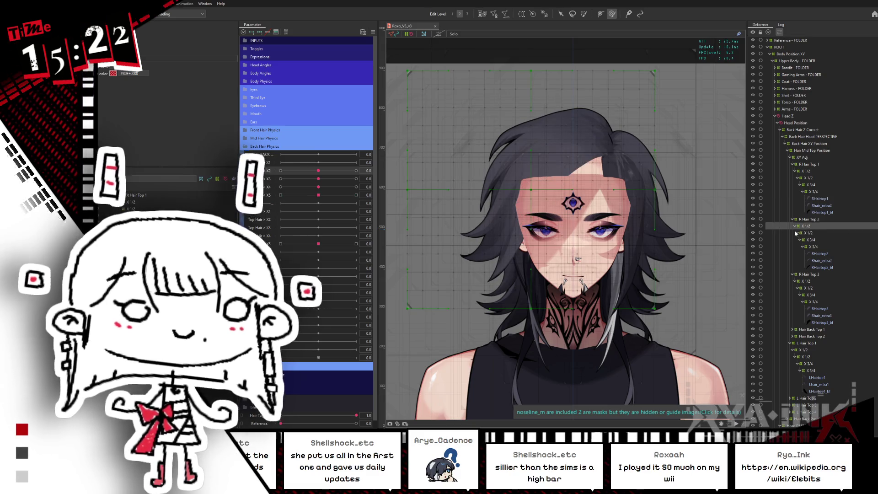
left_click(807, 281)
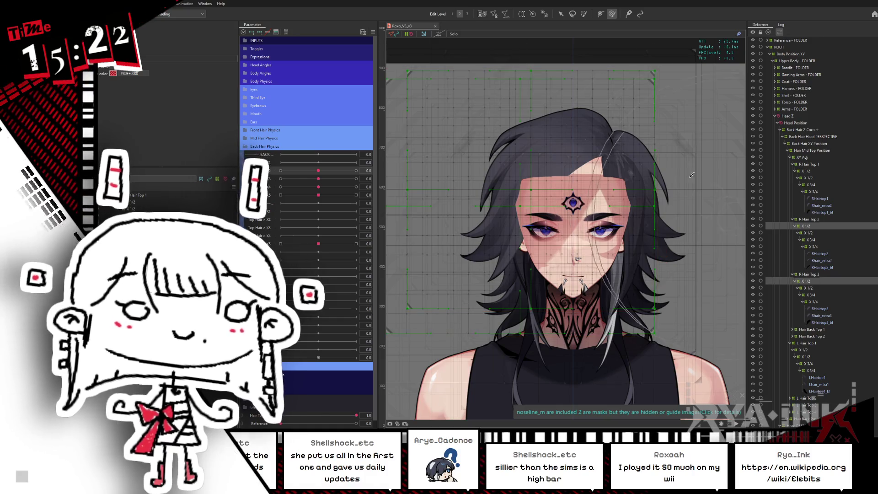
left_click(585, 15)
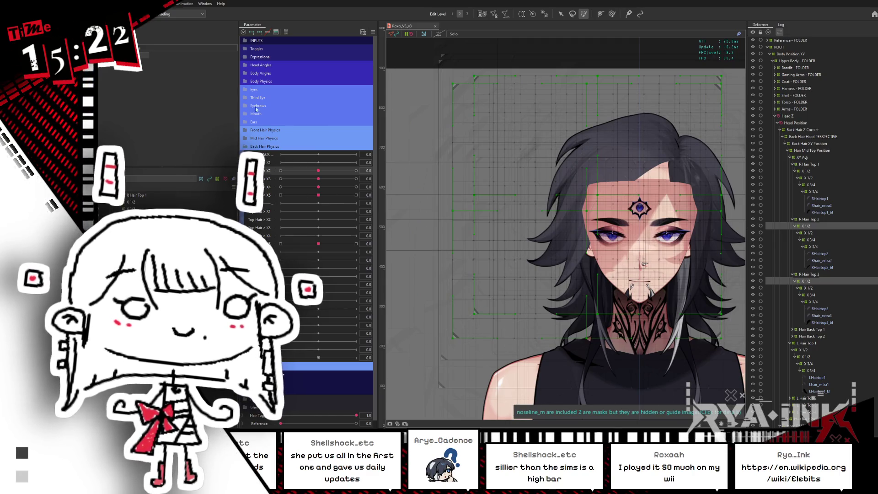
Step: Select the Top Hair X1 parameters, set X1 to 1.0 and check the warp's painted weights
left_click(270, 162)
left_click(266, 211, "ctrl")
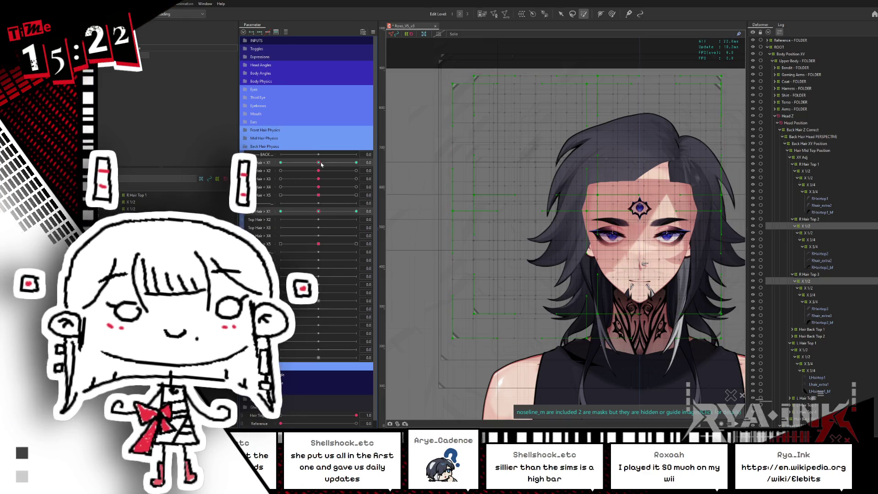
left_click_drag(280, 162, 315, 165)
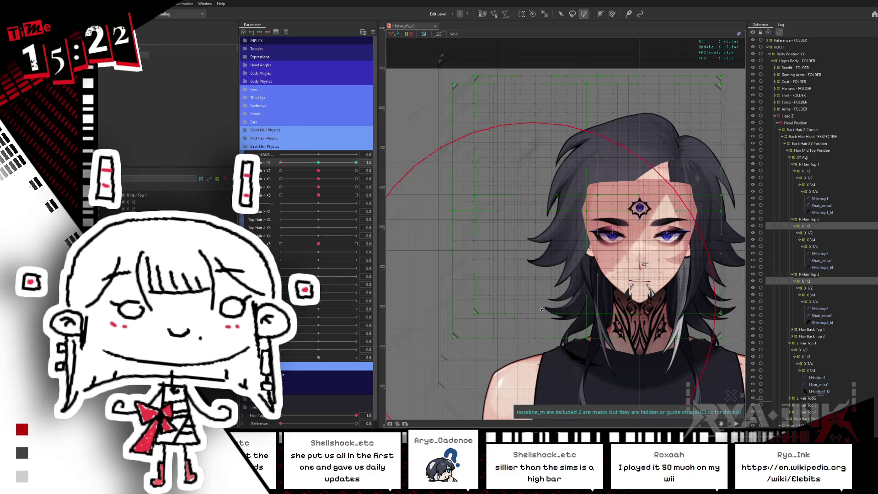
left_click(486, 292)
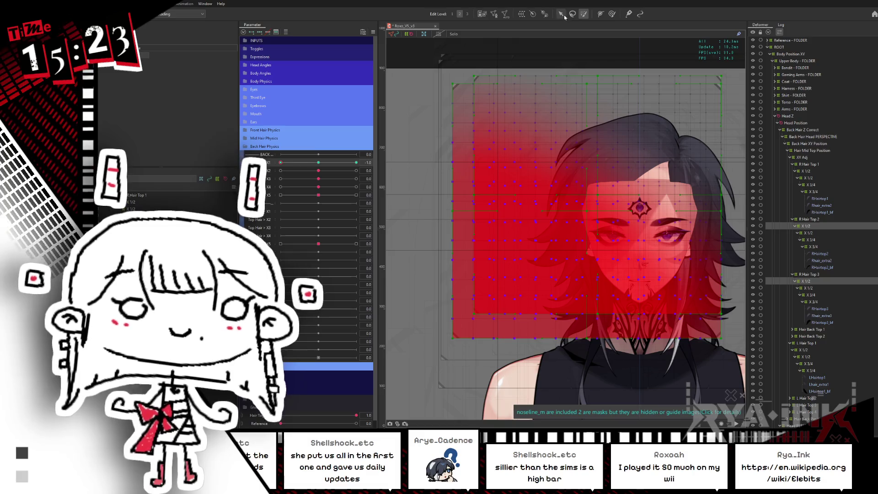
key("v")
Step: Shift, rotate and skew the hair warp deformer for the X1 keyform, then undo the skew
left_click_drag(621, 145, 588, 199)
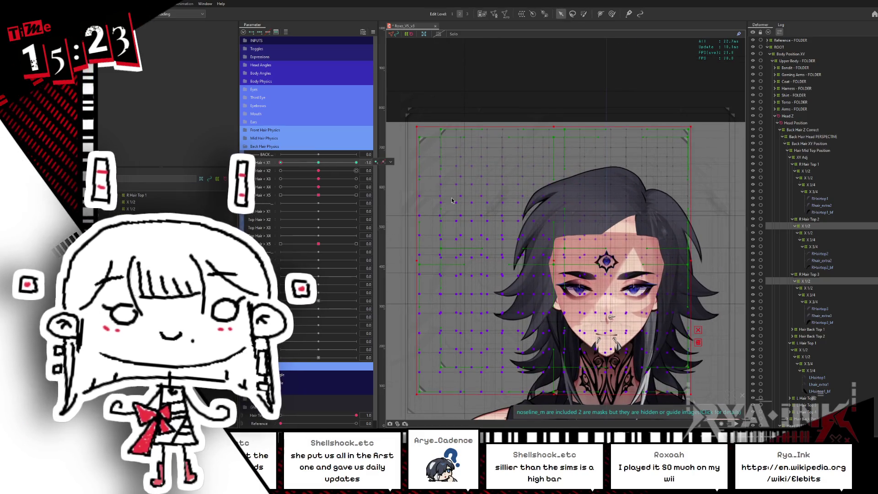
left_click_drag(555, 262, 556, 213)
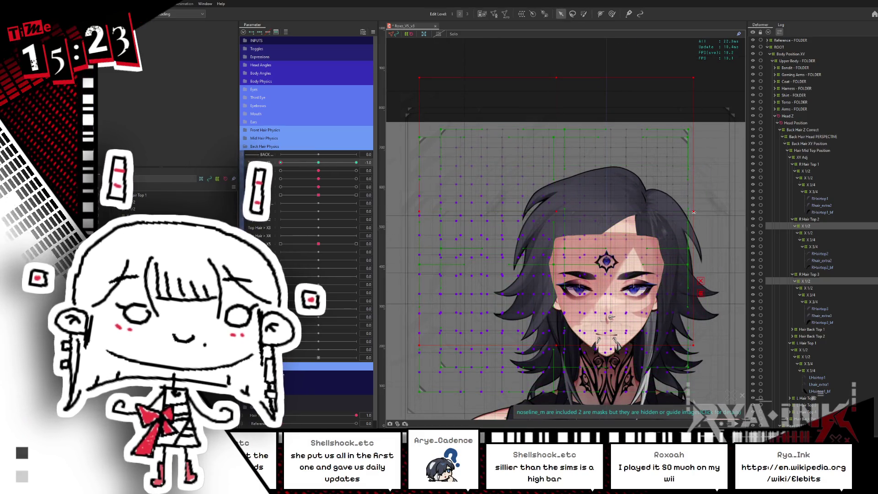
left_click_drag(697, 211, 694, 236)
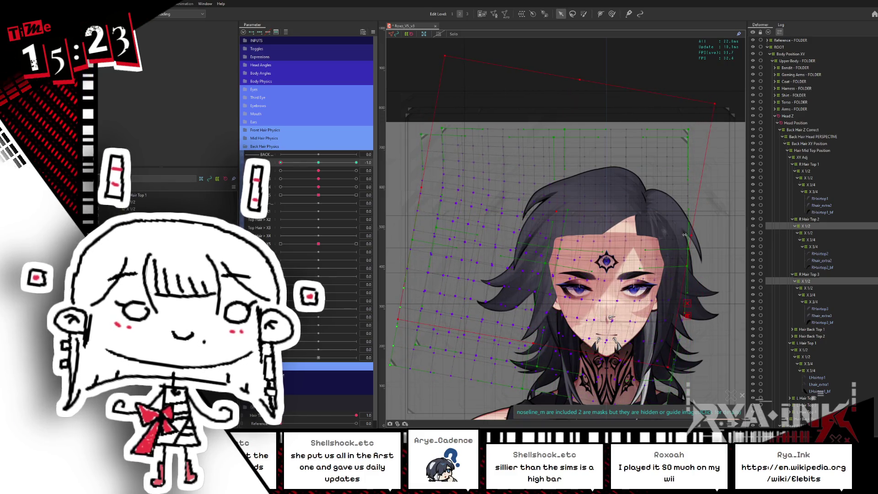
left_click(279, 162)
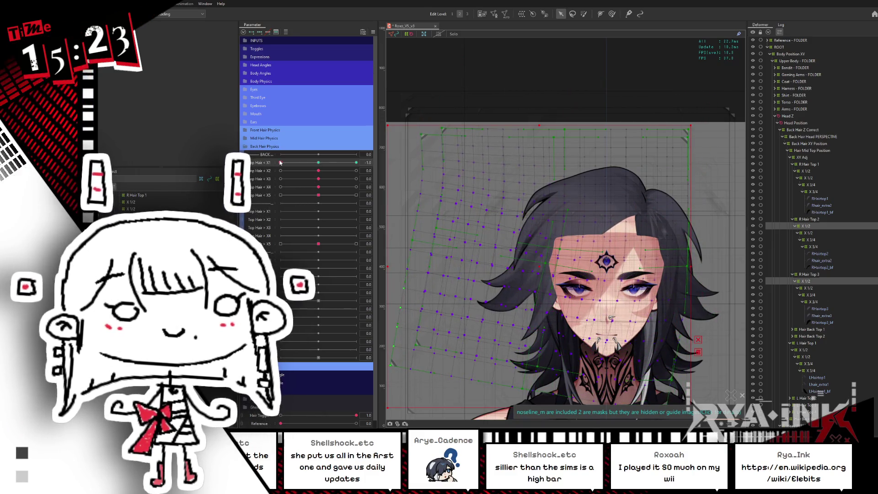
left_click(281, 162)
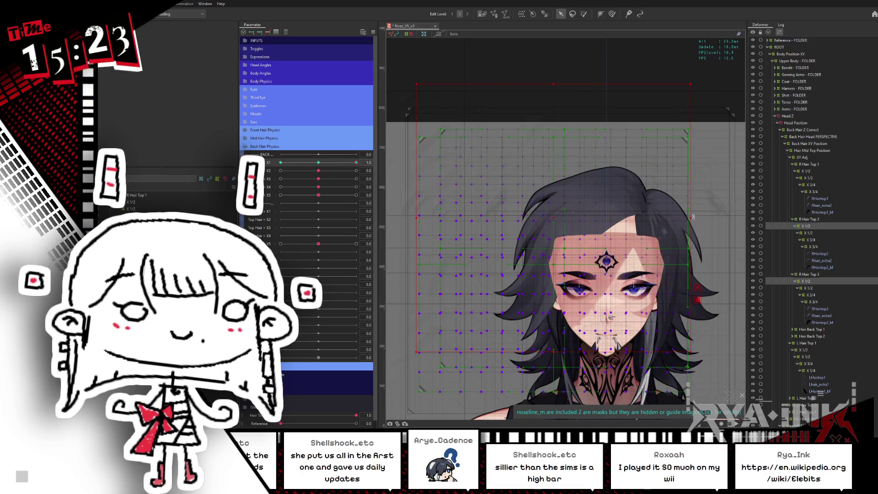
left_click_drag(695, 219, 706, 234)
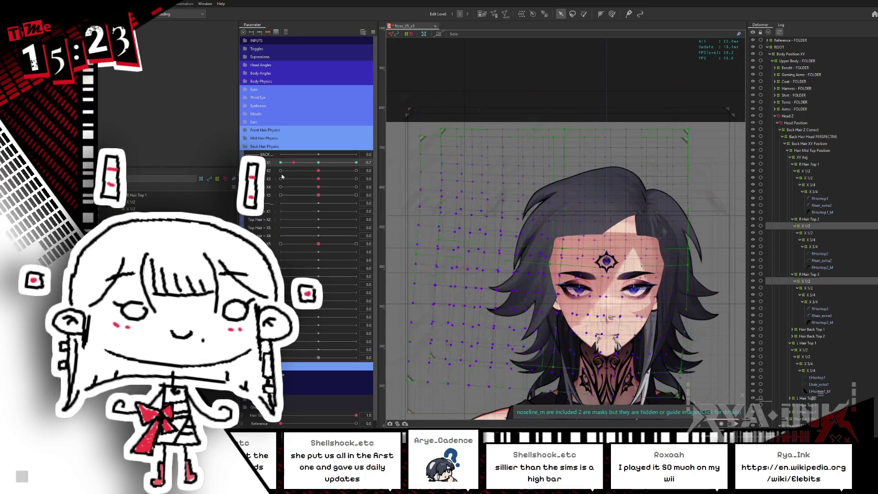
scroll(400, 180, "up", 3)
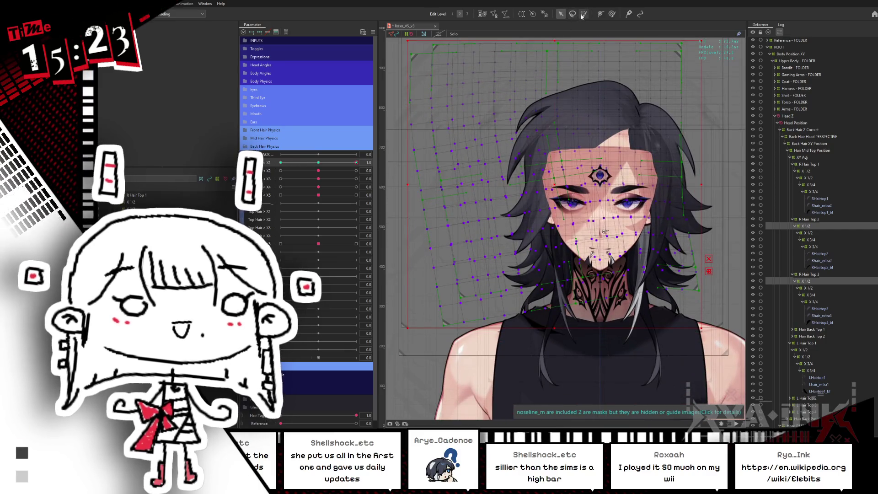
key("ctrl+z")
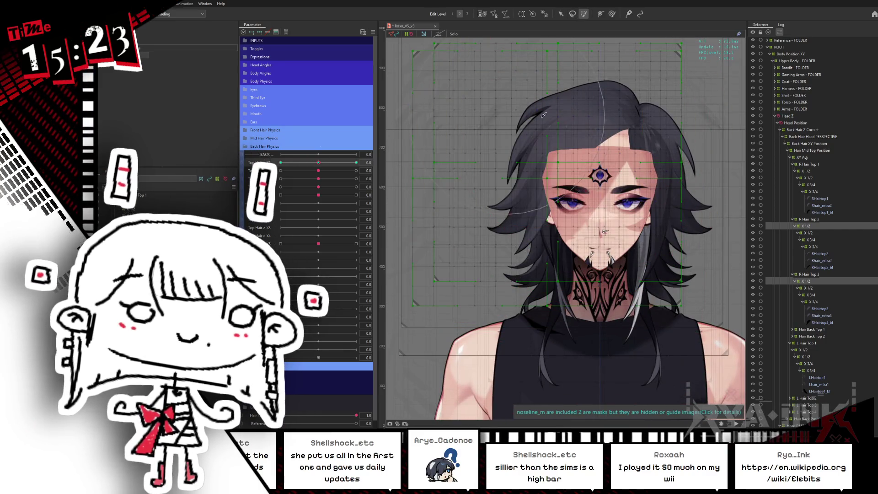
Step: Reselect the deformer, reshape it at X1 maximum and preview the hair with the overlay hidden
left_click(558, 122)
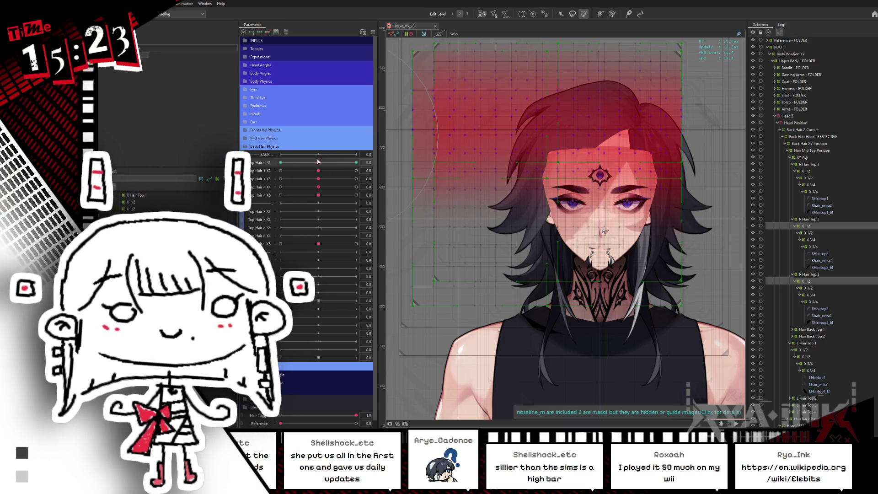
left_click_drag(318, 164, 376, 161)
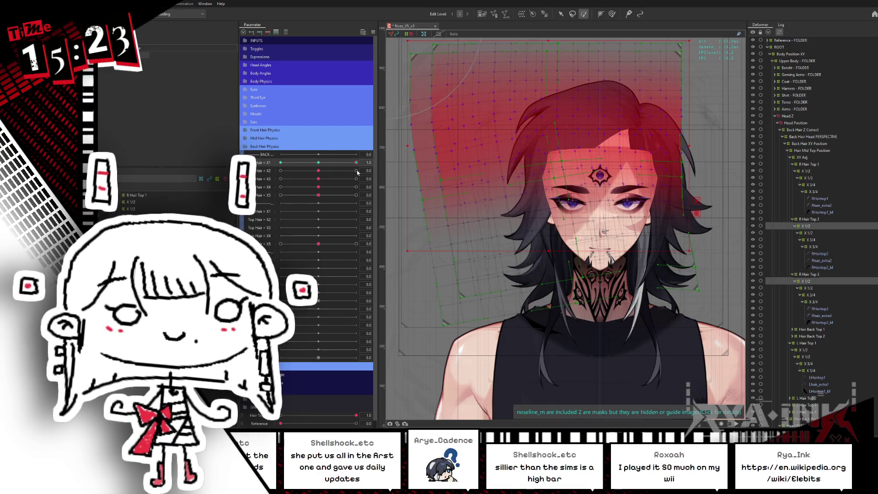
left_click(311, 160)
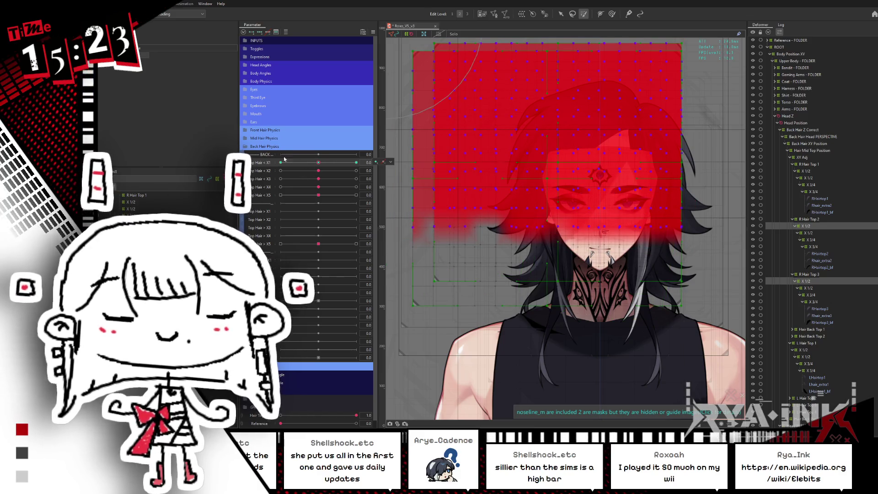
key("ctrl+h")
left_click_drag(318, 163, 356, 162)
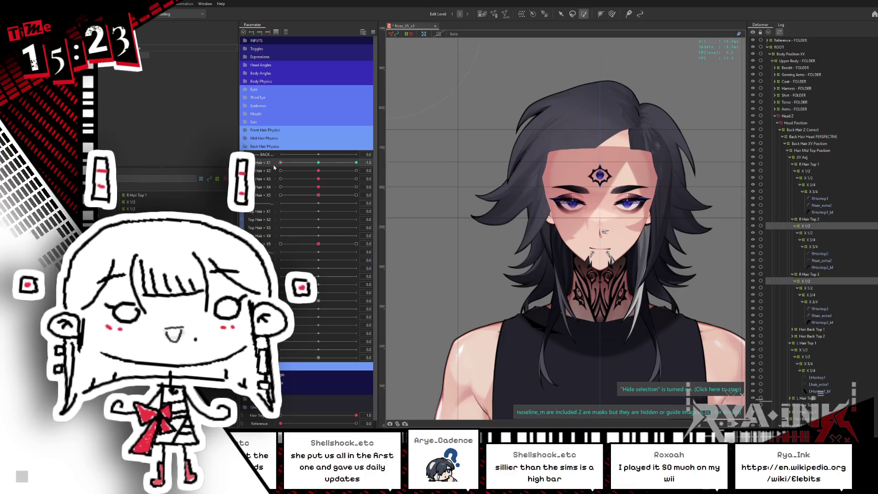
key("ctrl+h")
Step: Hide the deformer mesh and sweep X1 to preview the hair swinging
left_click(610, 13)
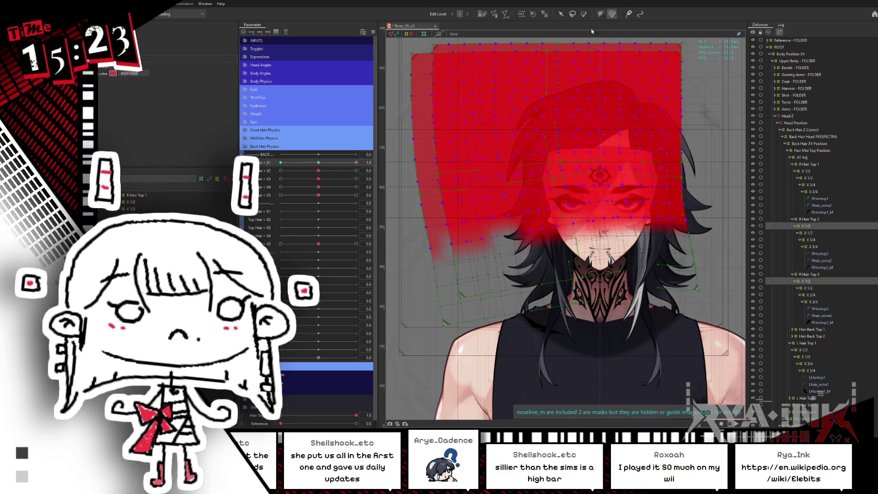
left_click(571, 150)
left_click_drag(571, 150, 433, 152)
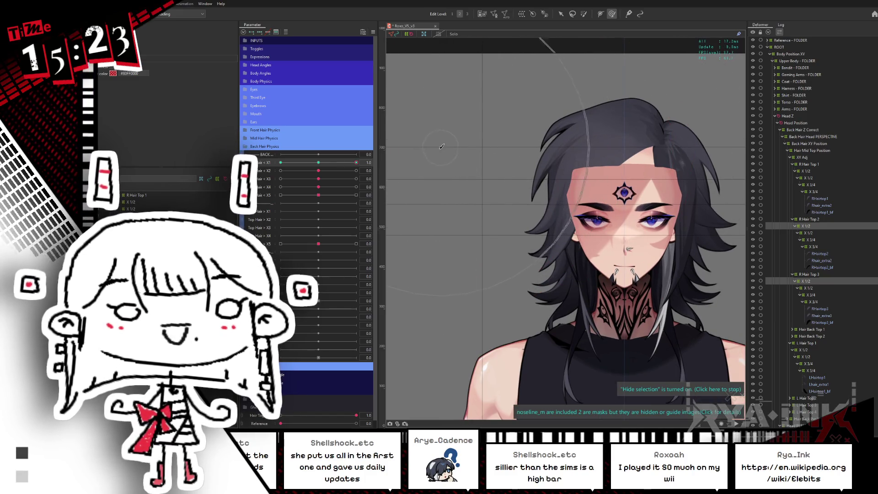
left_click_drag(317, 162, 451, 161)
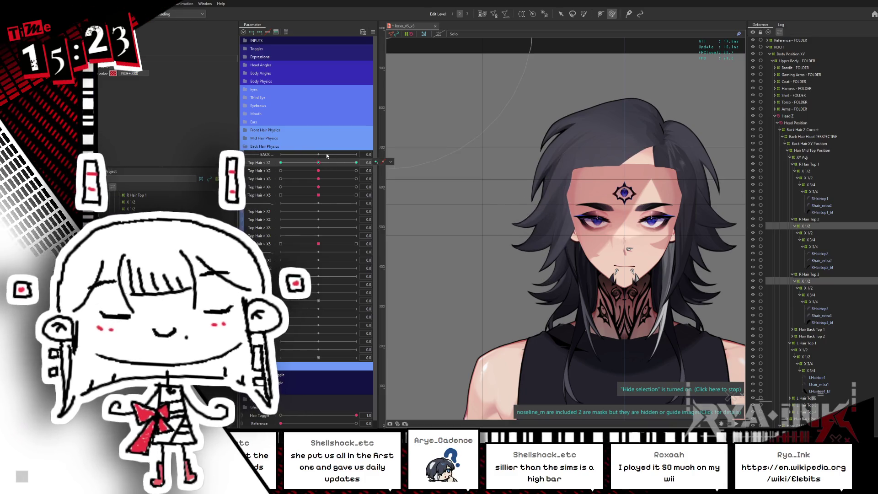
Step: Select X 1/2 under R Hair Top 3, warp its lower-left edge at X1 maximum, and preview with the overlay hidden
left_click(816, 282)
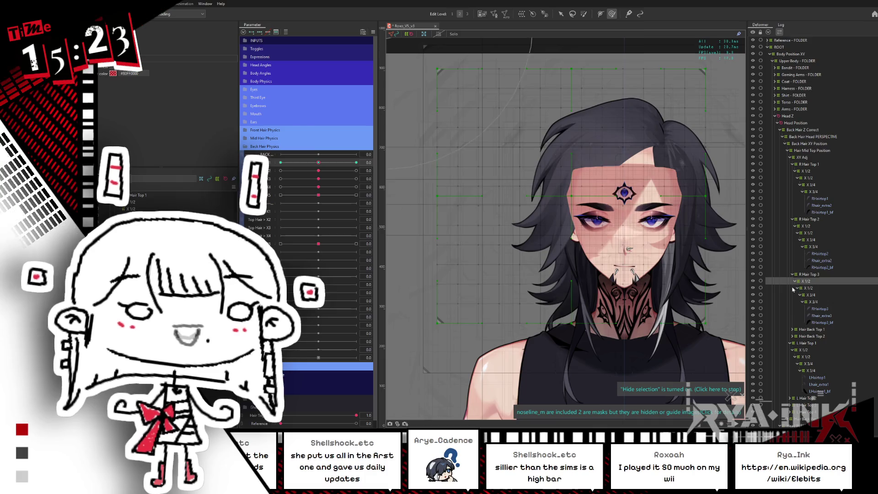
key("ctrl+h")
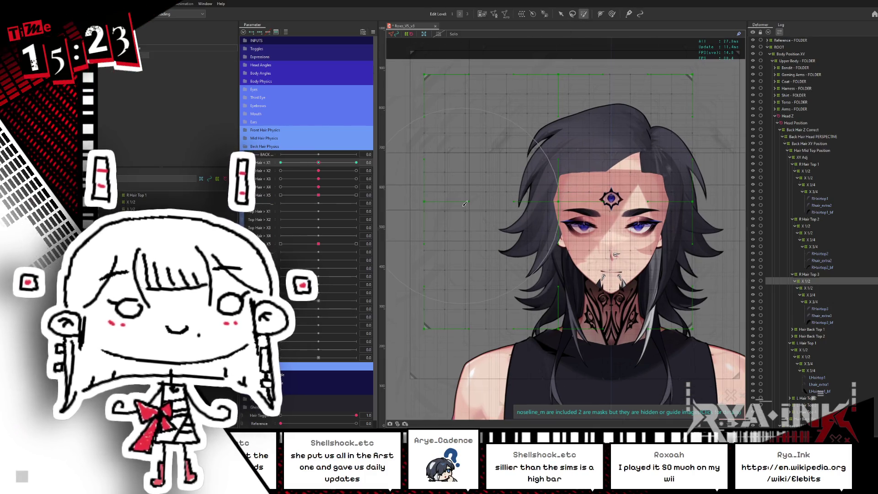
scroll(463, 206, "down", 2)
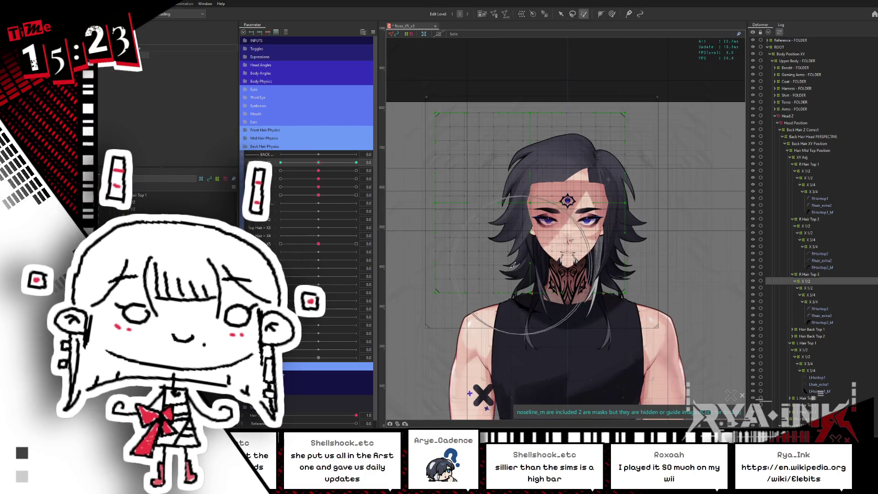
key("ctrl+h")
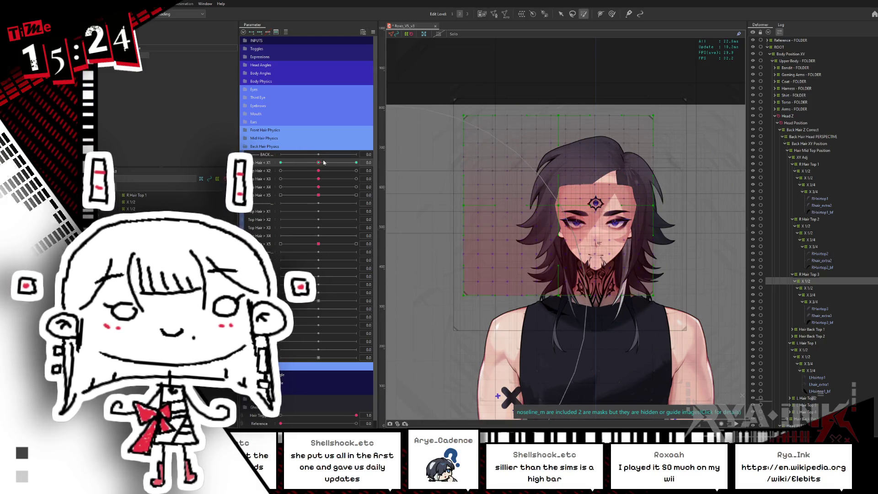
left_click_drag(325, 163, 361, 161)
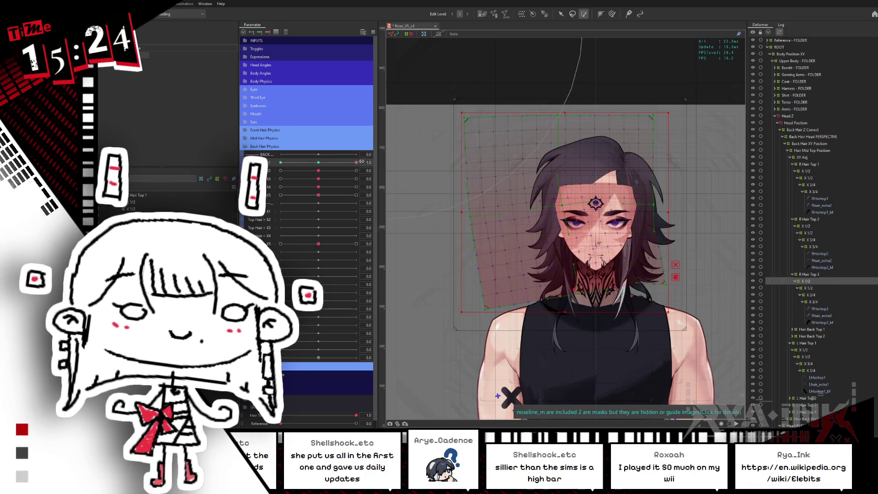
left_click(324, 166)
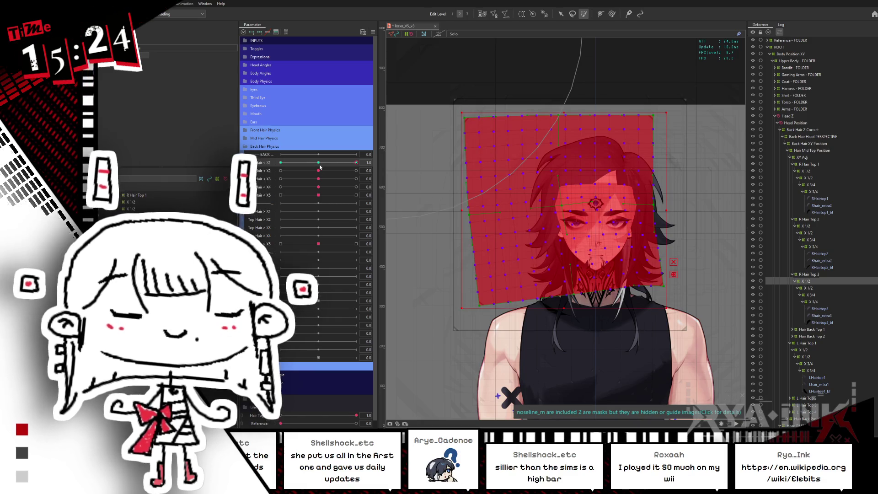
left_click(318, 166)
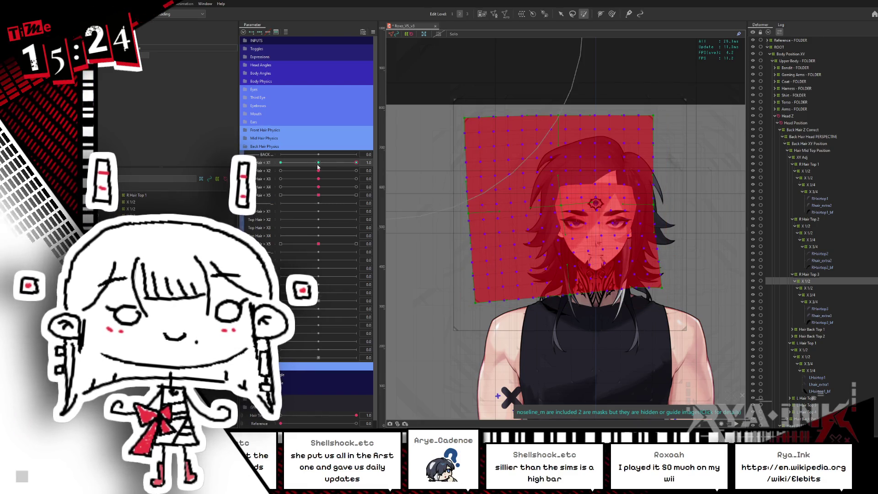
key("ctrl+h")
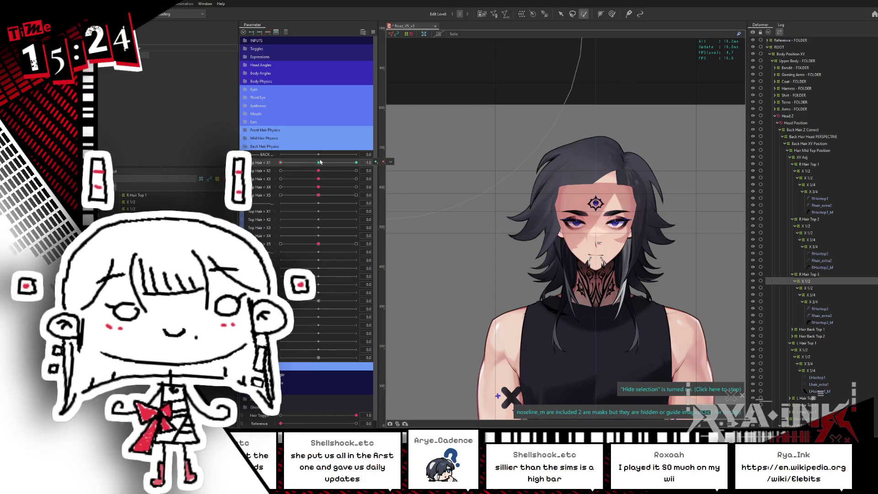
left_click_drag(301, 162, 289, 161)
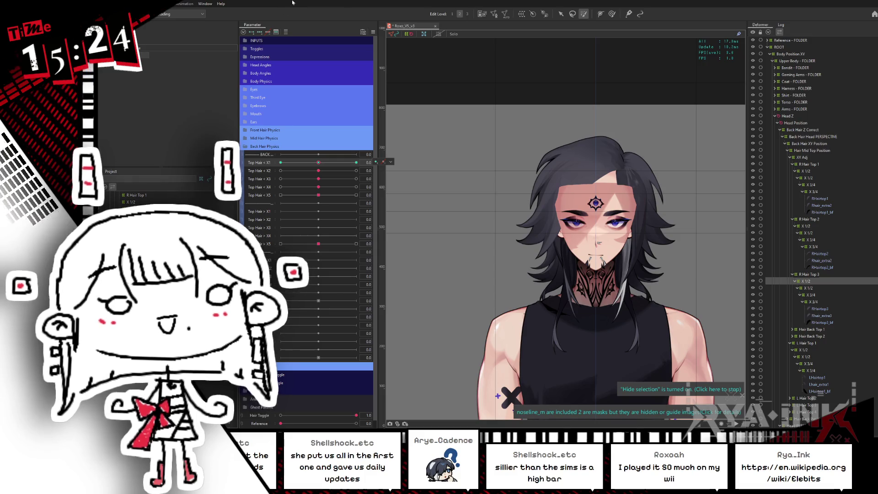
Step: Pick Top Hair X2 and review the X 1/2 deformers under R Hair Top 1, 2 and 3
left_click(319, 171)
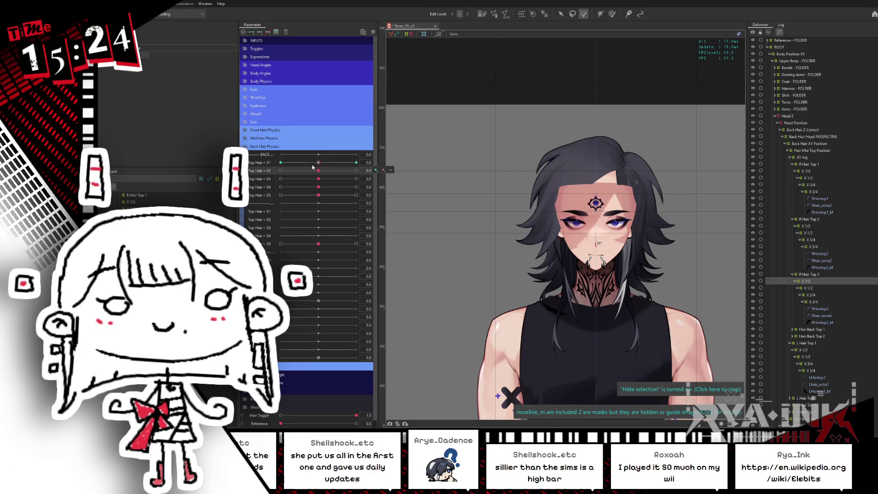
left_click(812, 289)
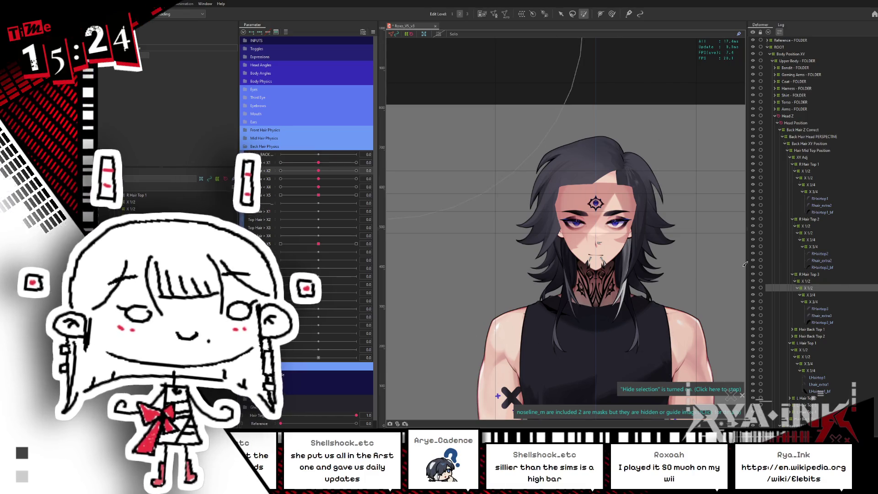
left_click(280, 163)
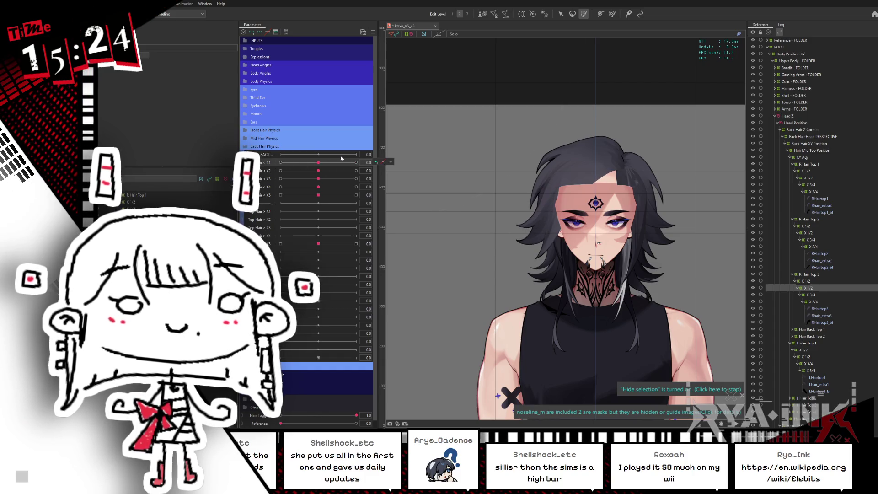
left_click(807, 170)
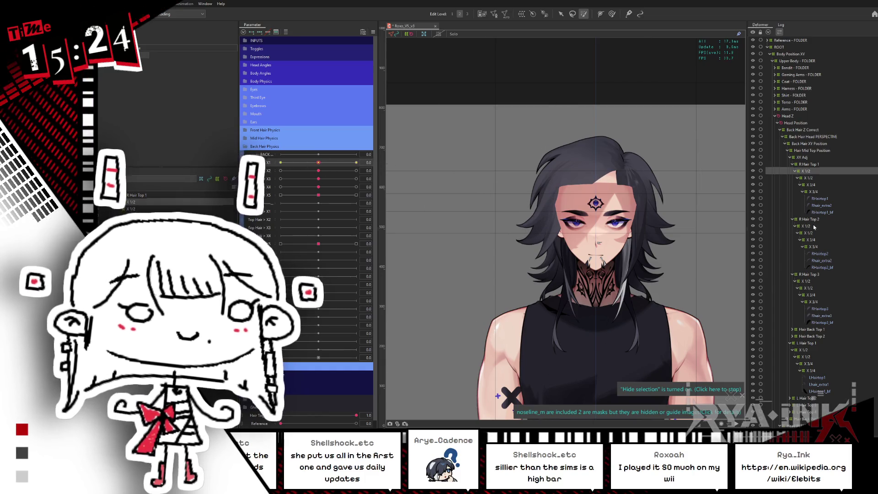
left_click(813, 227)
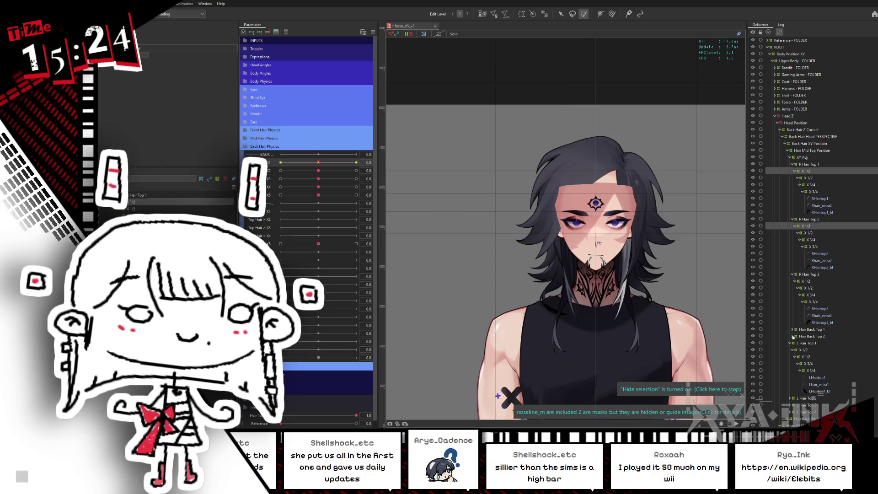
Step: Expand Hair Back Top 1 and 2 with all nested contents, collapsing L Hair Top 1
left_click(793, 336)
left_click(791, 350)
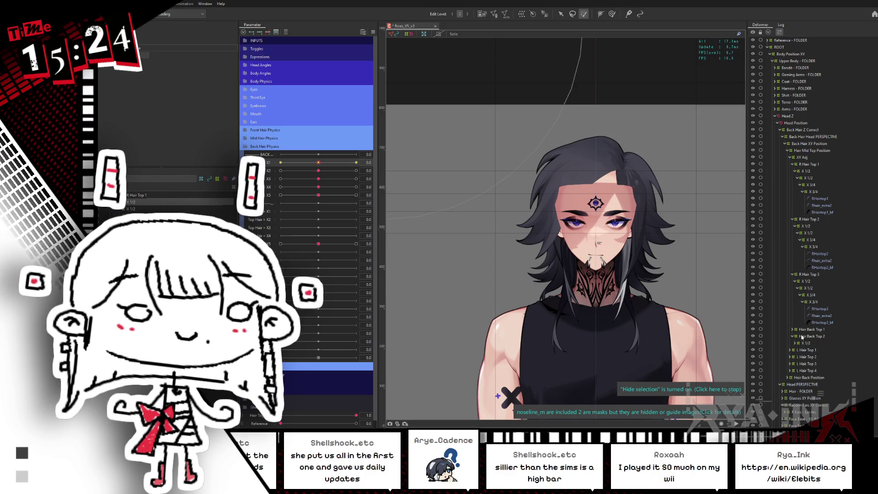
left_click(793, 331)
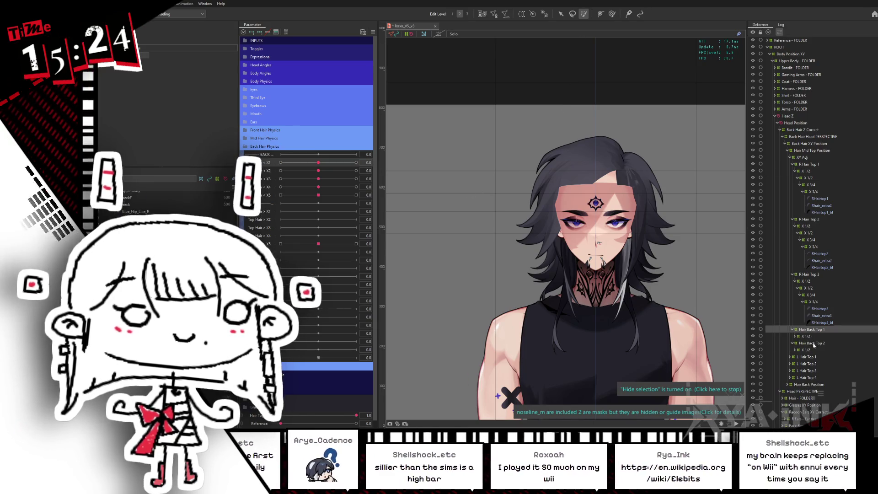
left_click(824, 343)
right_click(818, 341)
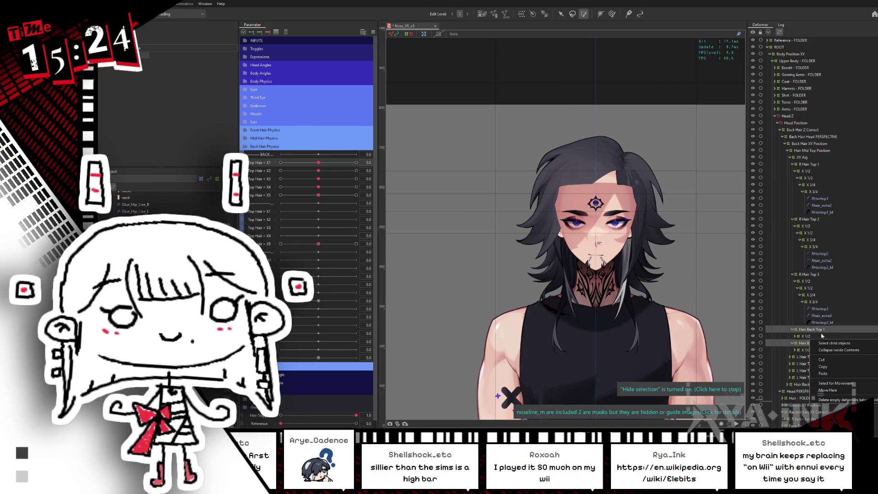
left_click(834, 343)
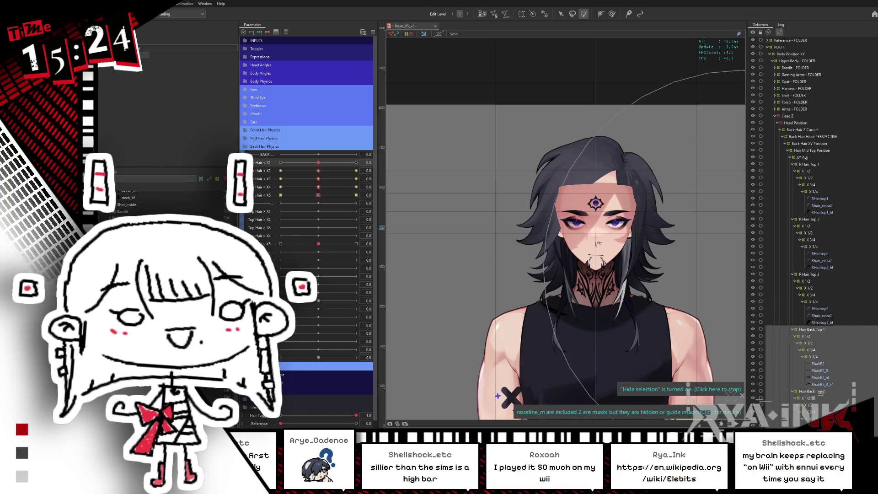
scroll(810, 300, "down", 1)
scroll(810, 299, "down", 1)
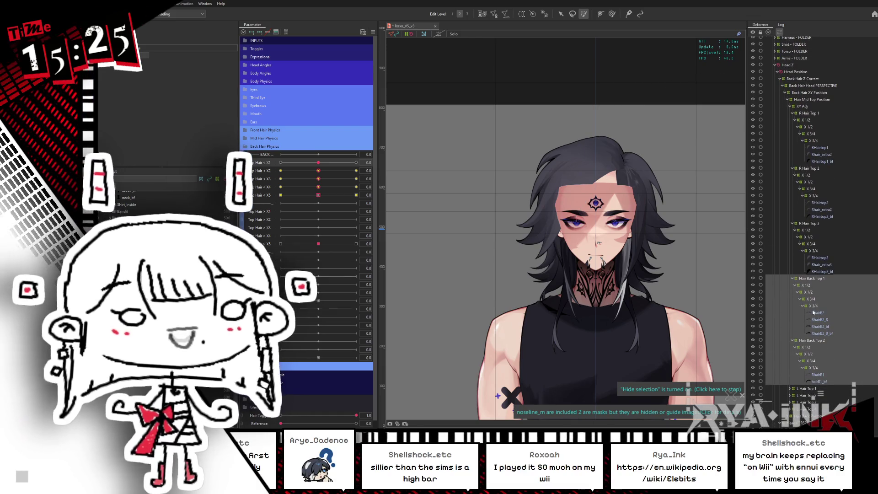
Step: Select both back-hair X 1/2 deformers and pick their grid on the canvas
left_click(807, 285)
left_click(806, 347, "ctrl")
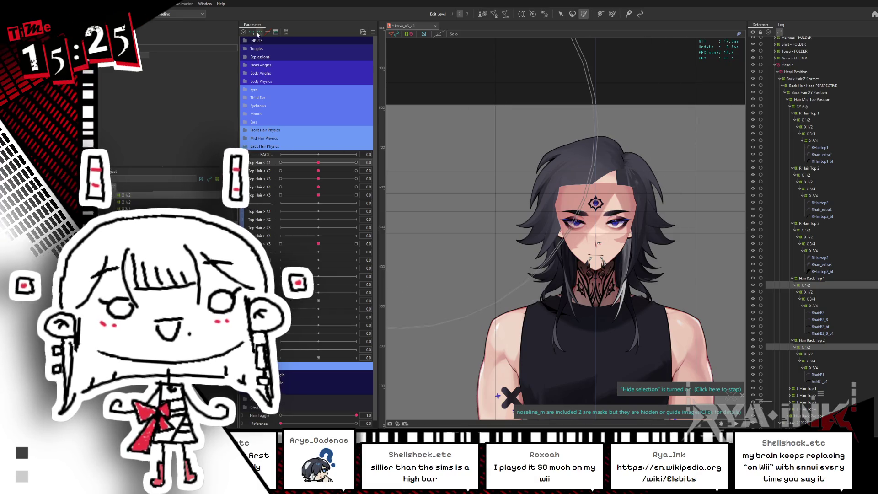
left_click(569, 186)
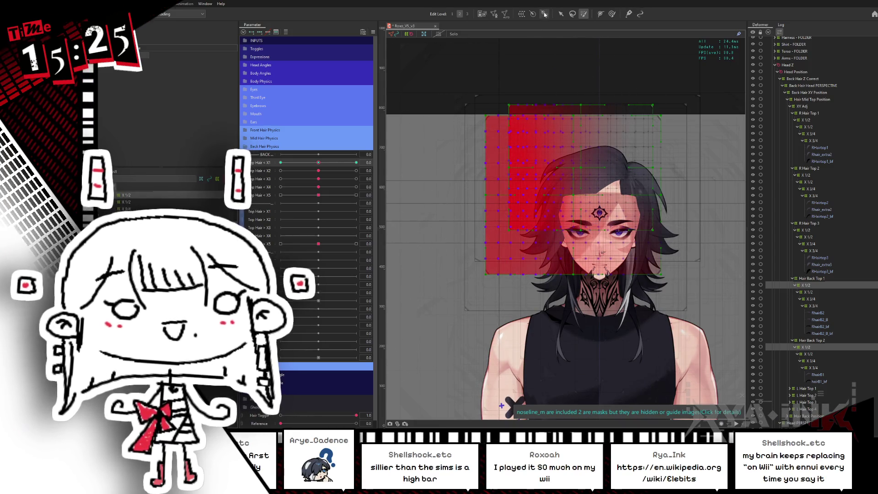
left_click(577, 187)
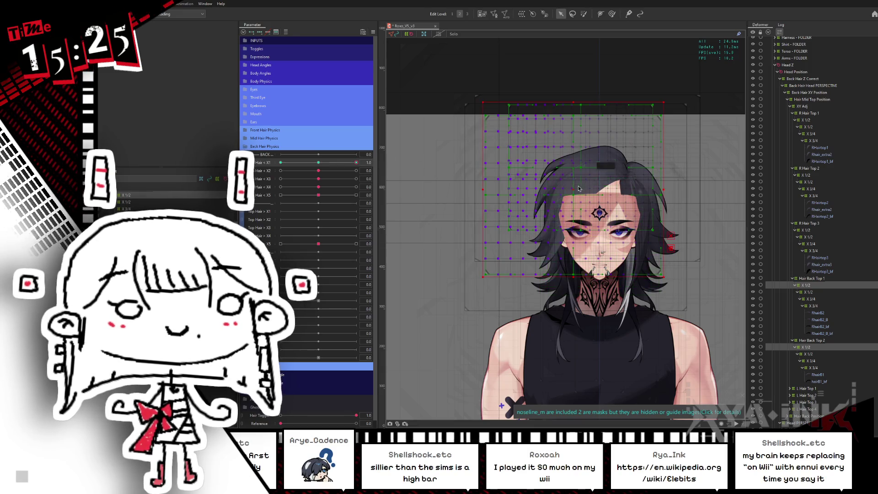
left_click(591, 154)
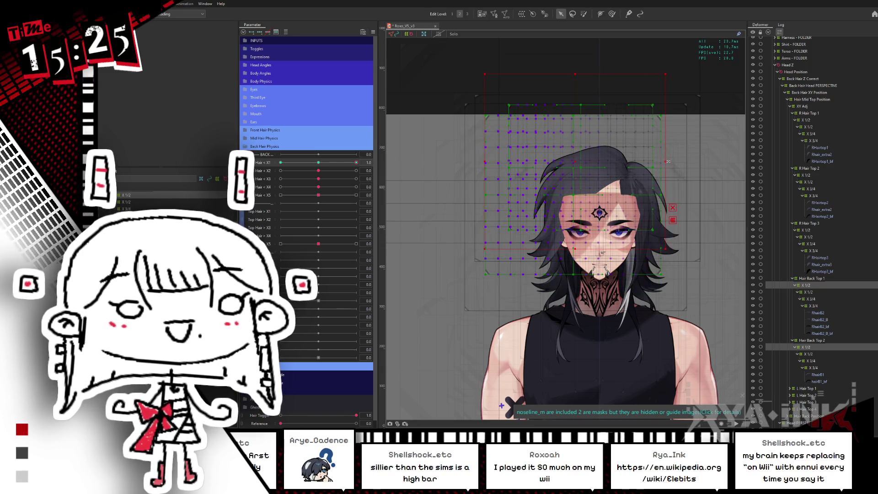
left_click(583, 169)
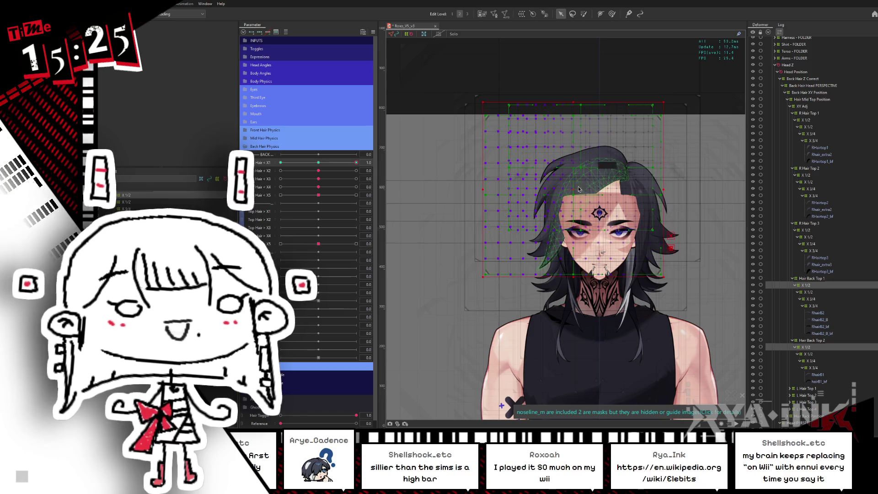
Step: Rotate the back-hair deformer at each Top Hair X1 key, hide the overlay and sweep X1 to preview
left_click_drag(571, 160, 669, 144)
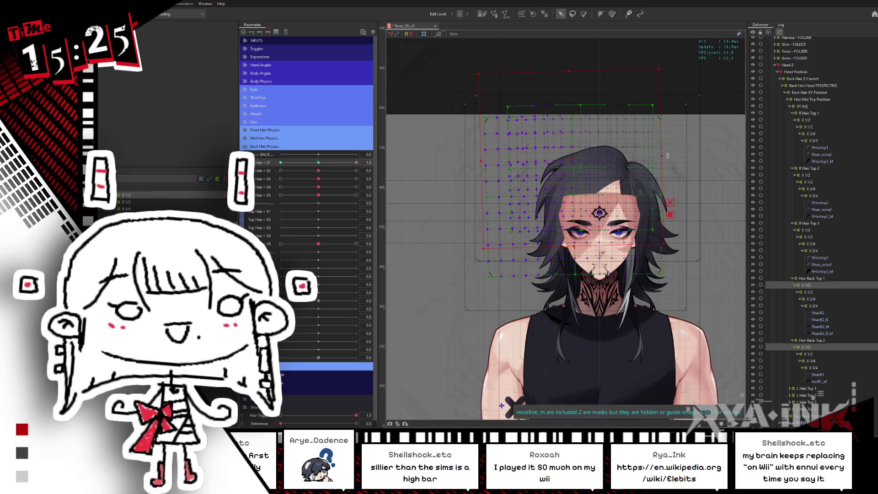
mouse_move(356, 161)
left_mouse_down()
mouse_move(339, 162)
mouse_move(535, 171)
mouse_move(575, 162)
left_mouse_up()
left_click_drag(664, 164, 666, 167)
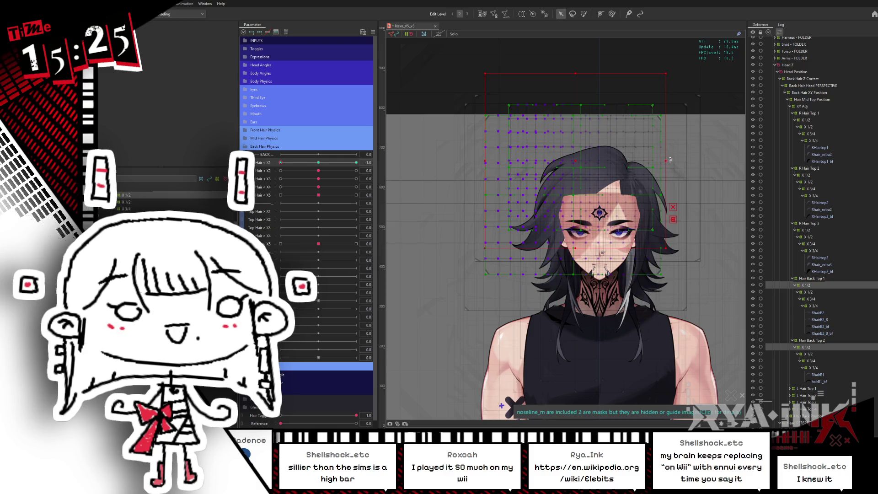
key("ctrl+h")
left_click(330, 162)
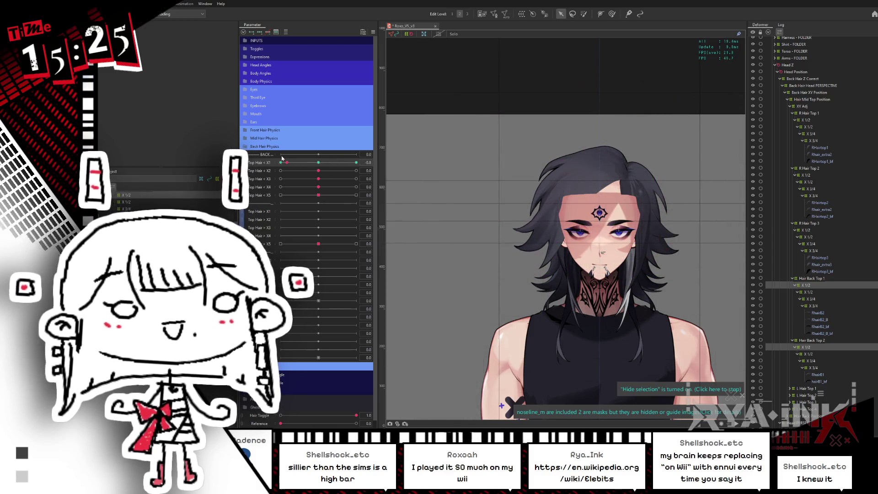
left_click_drag(328, 170, 277, 163)
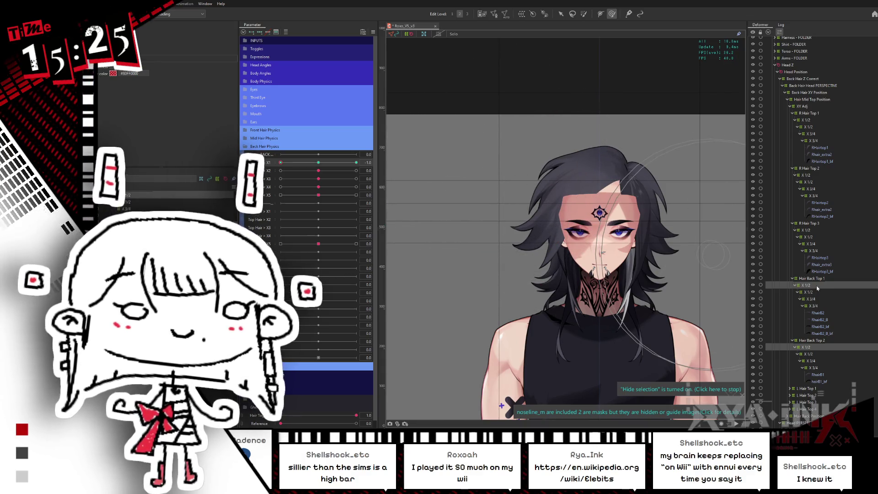
Step: Select Hair Back Top 2 > X 1/2, centre Top Hair X1, move it to its end key and hide the overlay
left_click(819, 313)
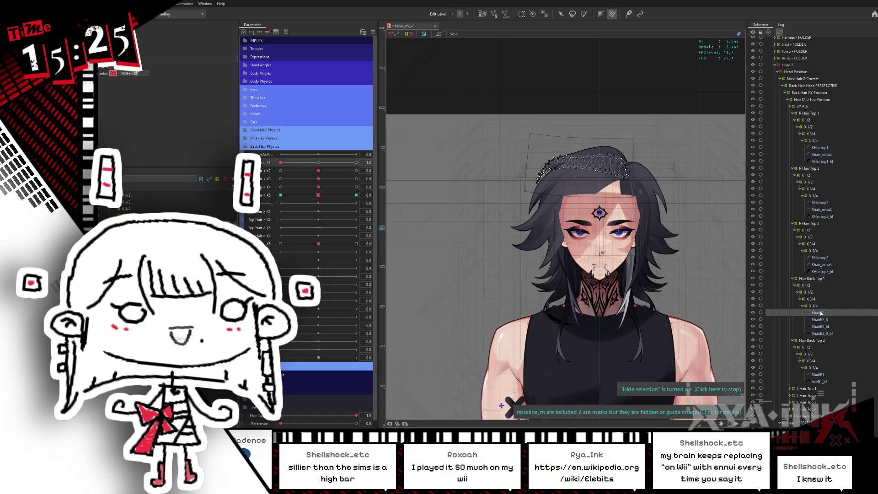
left_click(822, 341)
left_click(818, 348)
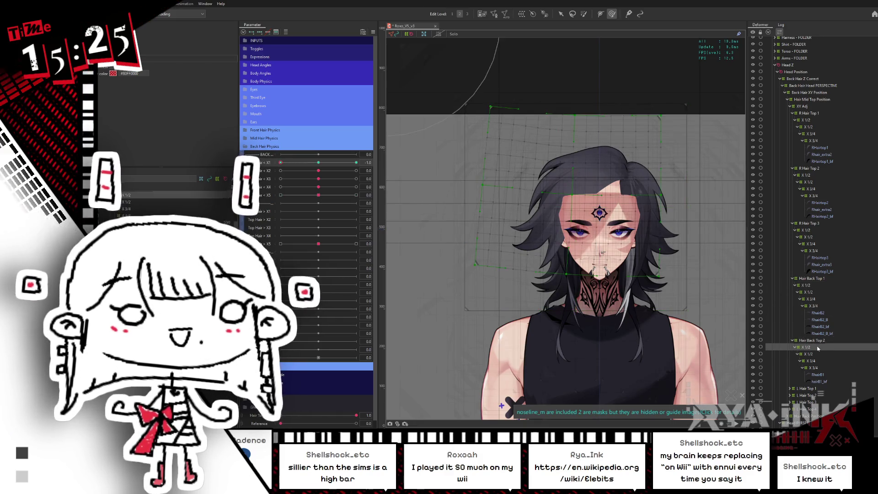
mouse_move(301, 162)
left_mouse_down()
mouse_move(318, 165)
mouse_move(279, 165)
mouse_move(320, 165)
left_mouse_up()
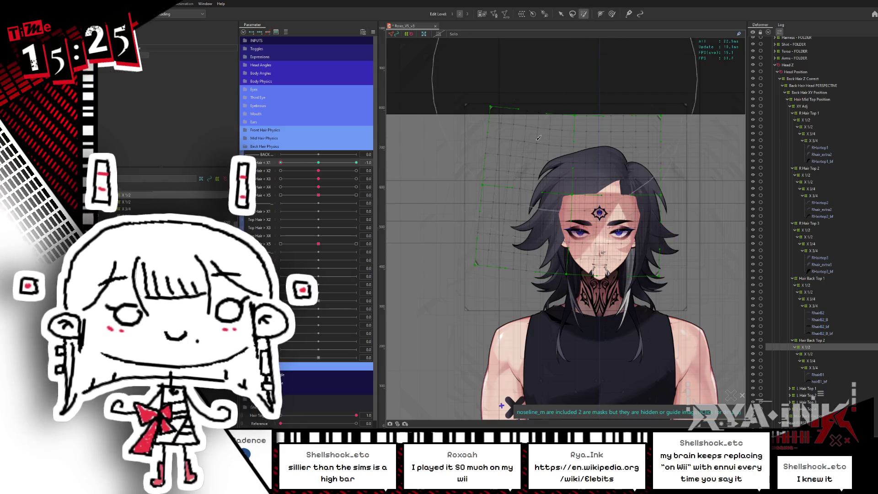
scroll(535, 258, "up", 1)
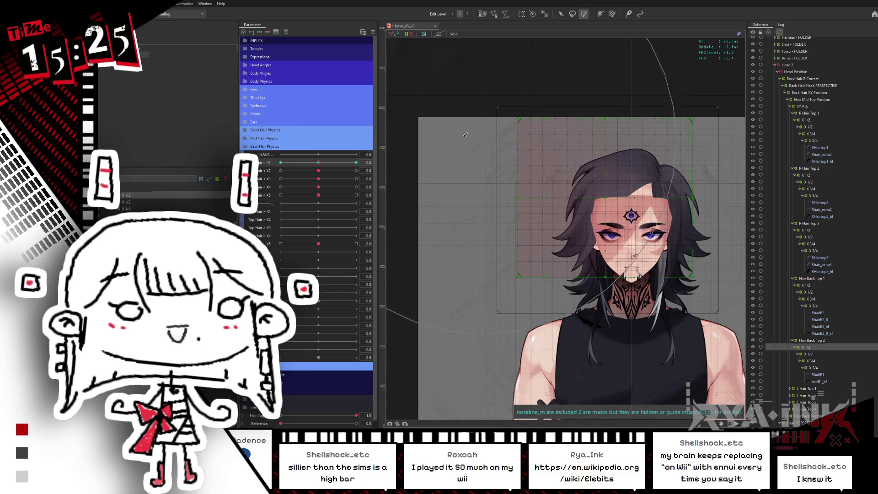
mouse_move(325, 166)
left_mouse_down()
mouse_move(316, 164)
mouse_move(389, 204)
left_mouse_up()
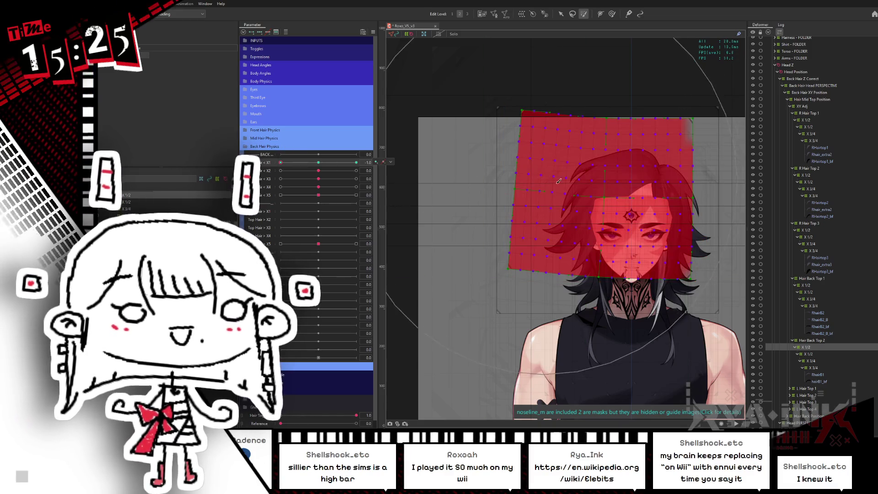
key("ctrl+h")
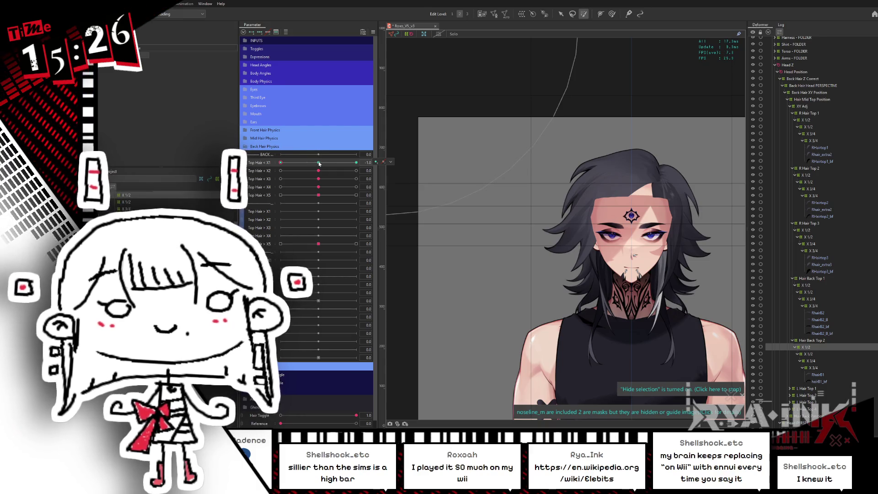
Step: Sweep Top Hair X1 to 1.0 to check the swing, then activate the weight brush and its key options
mouse_move(325, 167)
left_mouse_down()
mouse_move(295, 168)
mouse_move(362, 162)
left_mouse_up()
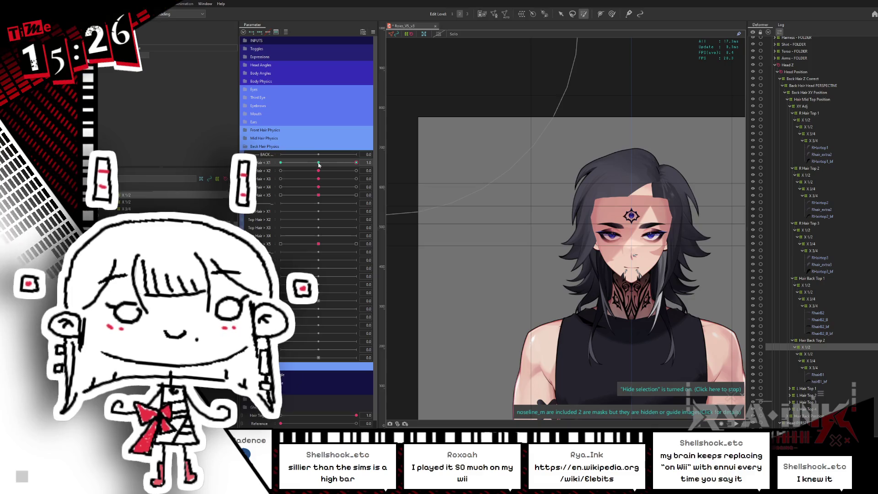
left_click_drag(321, 164, 287, 162)
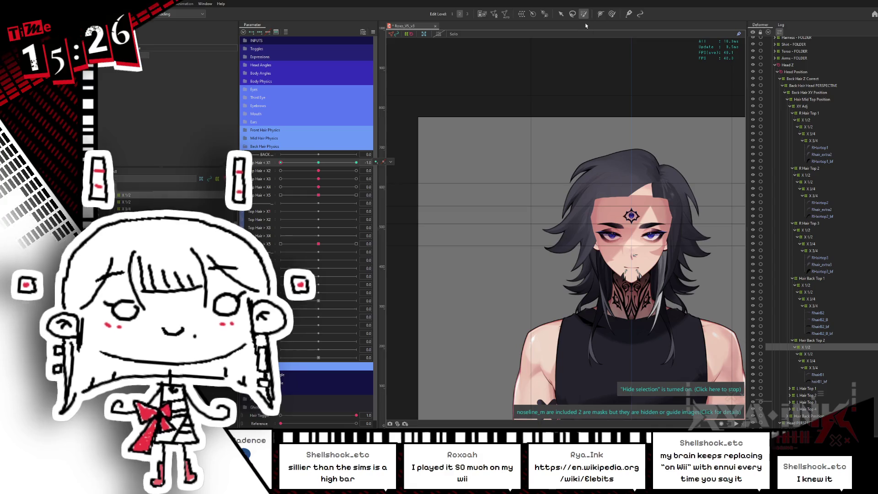
left_click(611, 12)
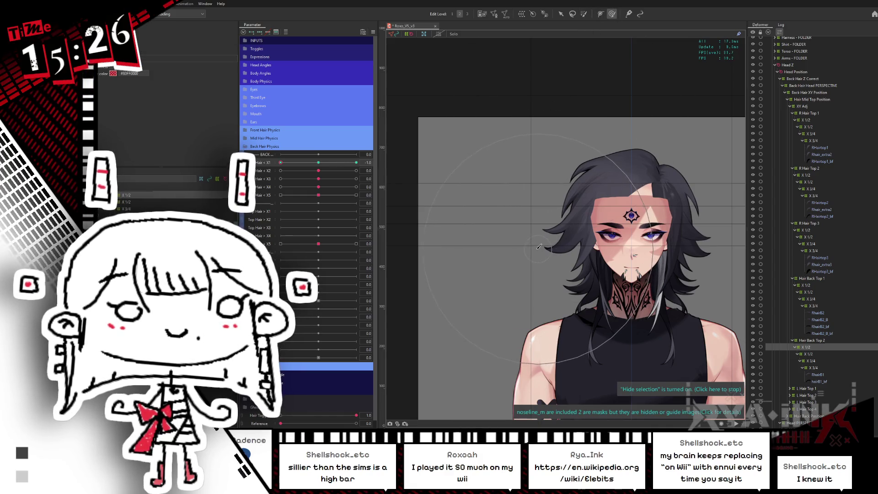
right_click(357, 162)
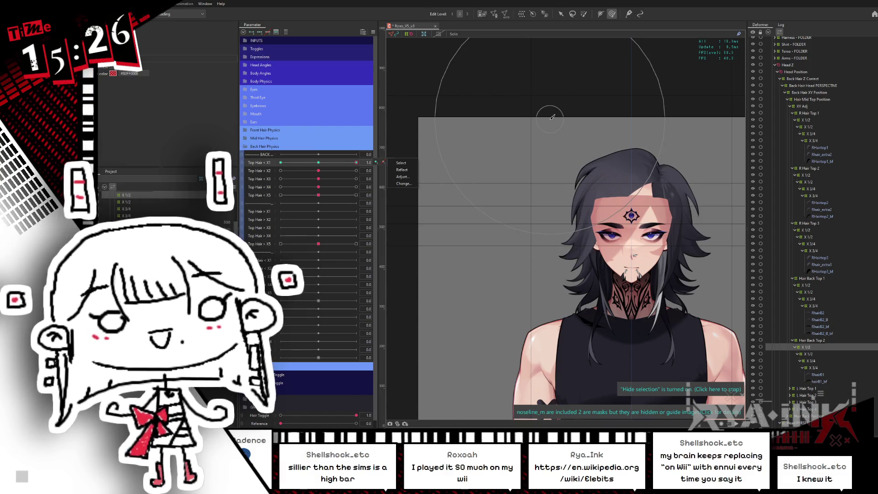
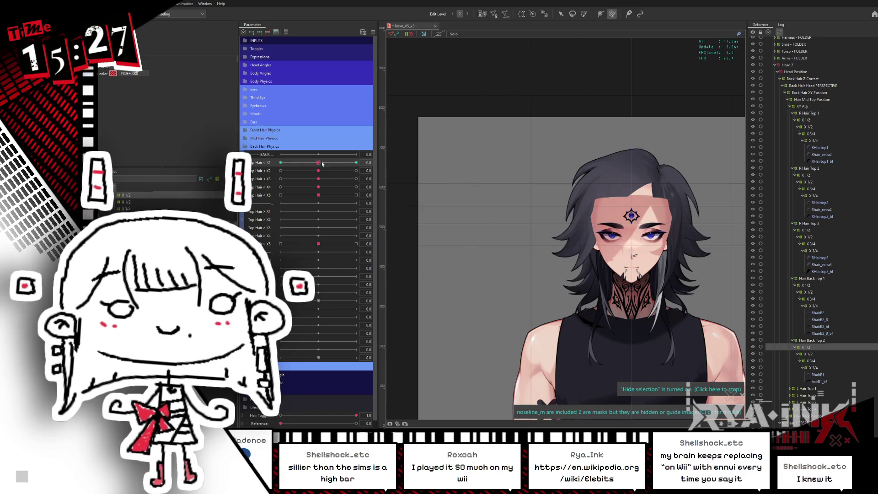
Step: Zero Top Hair X1 and select the X 1/2 warps under Hair Back Top 1 and R Hair Top 1–2
left_click_drag(351, 163, 290, 163)
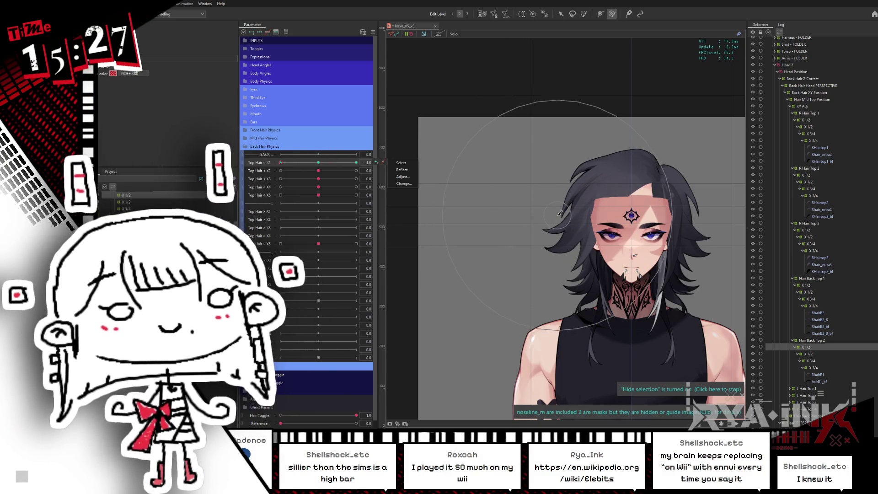
scroll(611, 164, "up", 3)
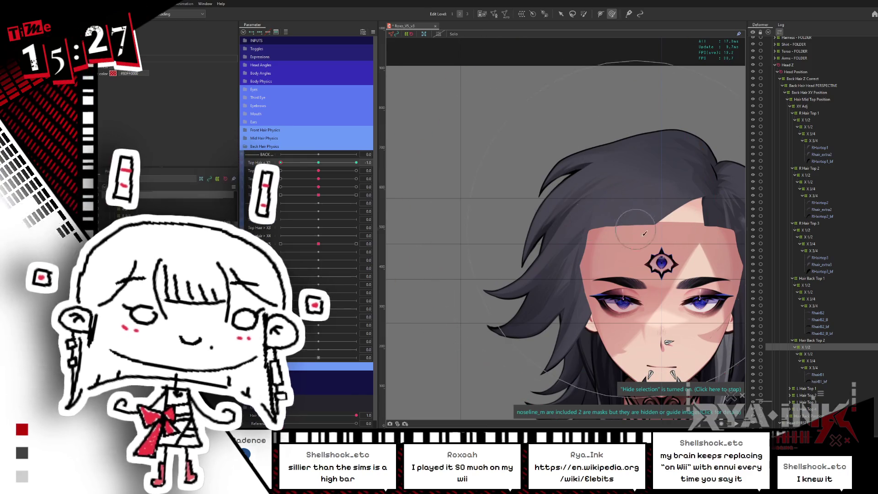
left_click(816, 285)
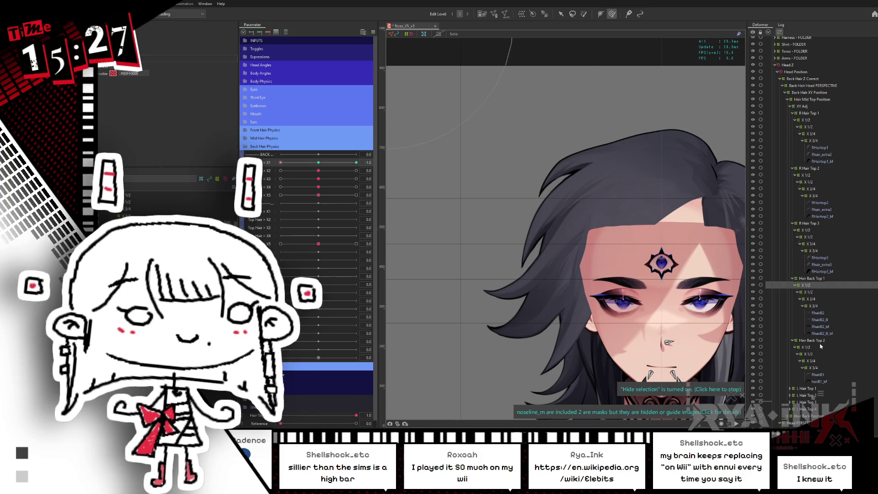
left_click(815, 121)
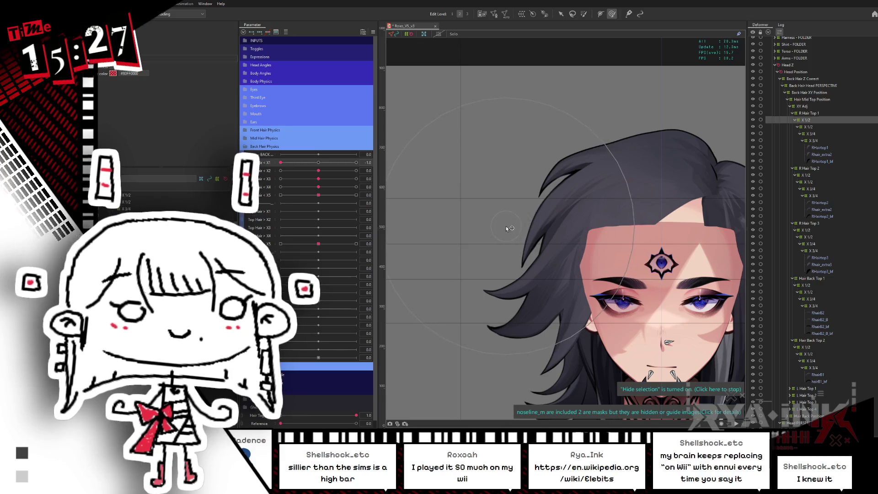
left_click(806, 175)
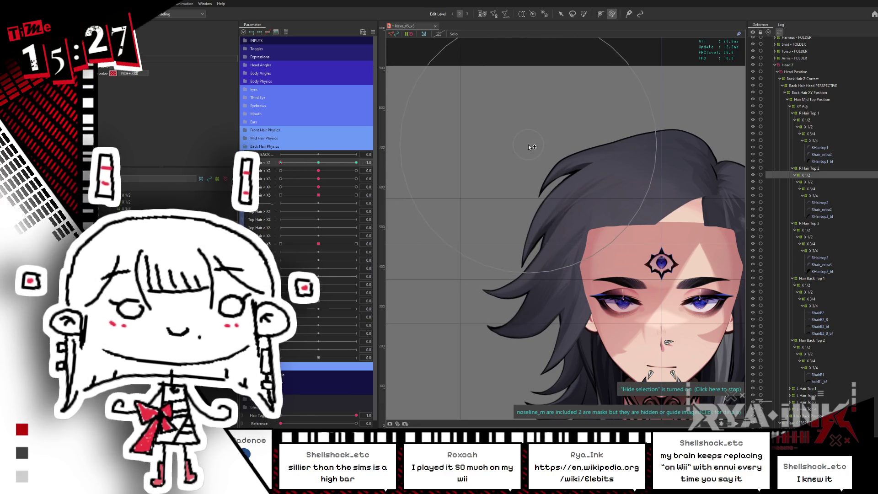
Step: Scrub Top Hair X1 between 0 and 1.0 to watch the top hair sway
mouse_move(318, 163)
left_mouse_down()
mouse_move(308, 164)
mouse_move(356, 163)
left_mouse_up()
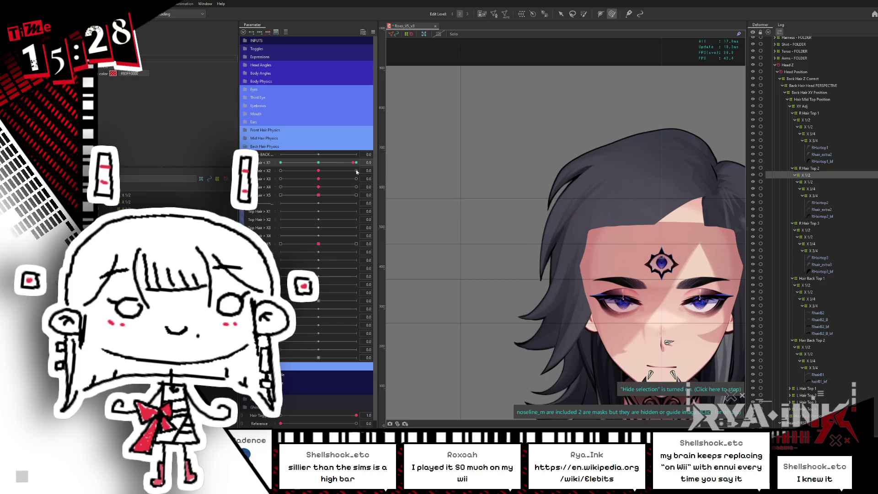
mouse_move(356, 162)
left_mouse_down()
mouse_move(300, 168)
mouse_move(490, 168)
left_mouse_up()
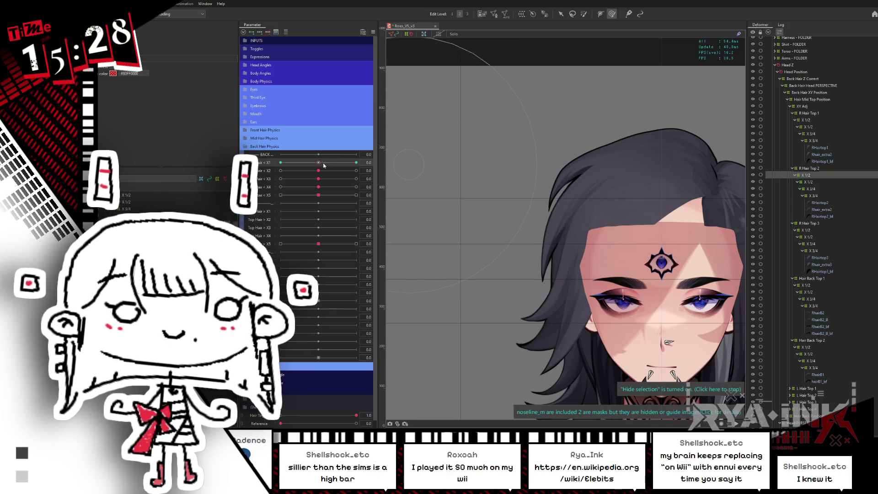
left_click_drag(323, 165, 318, 167)
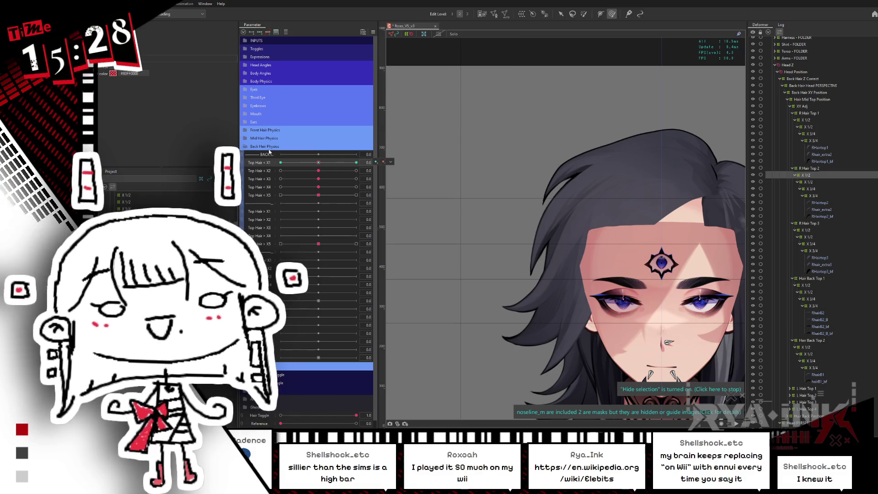
left_click_drag(327, 165, 446, 159)
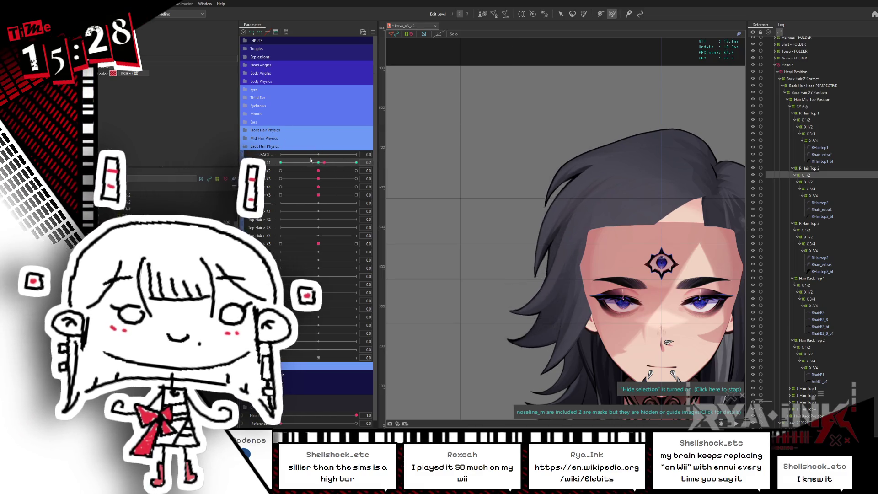
scroll(446, 159, "down", 3)
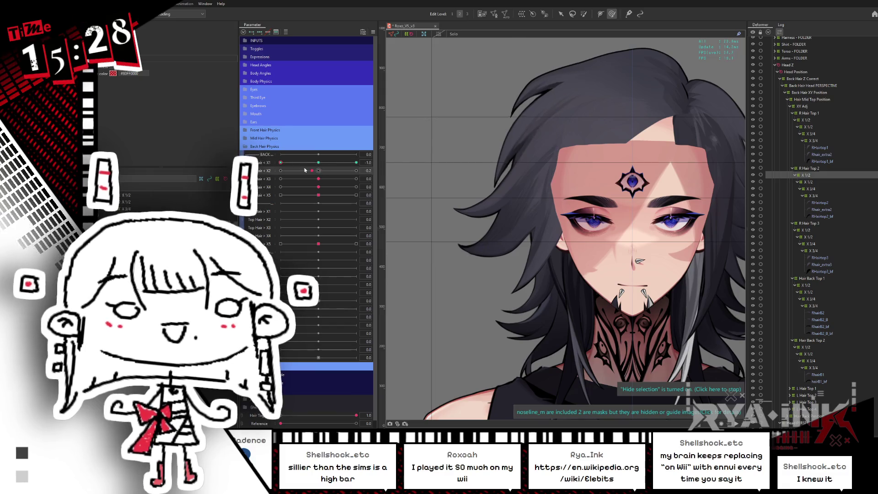
Step: Zero Top Hair X1, select R Hair Top 3's X 1/2 warp, and set Top Hair X2 to -1.0
left_click(319, 162)
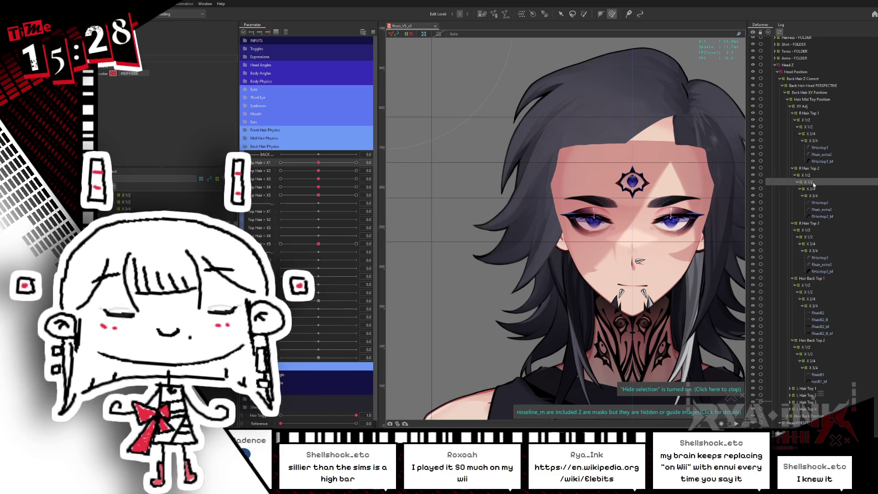
left_click(807, 176)
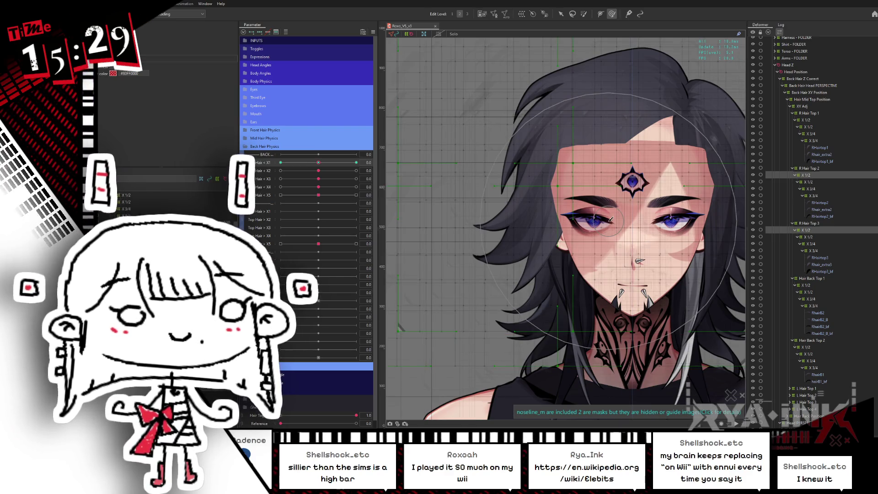
scroll(582, 210, "down", 2)
scroll(582, 209, "down", 1)
scroll(581, 209, "up", 1)
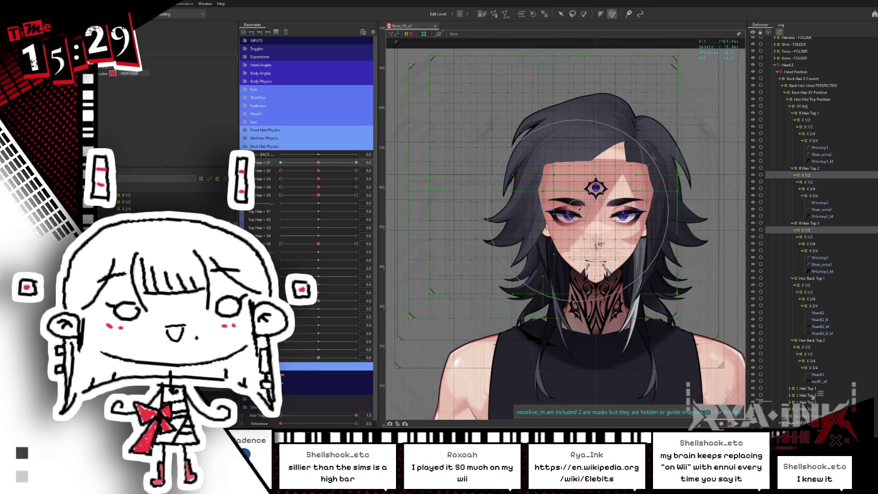
left_click_drag(339, 165, 257, 169)
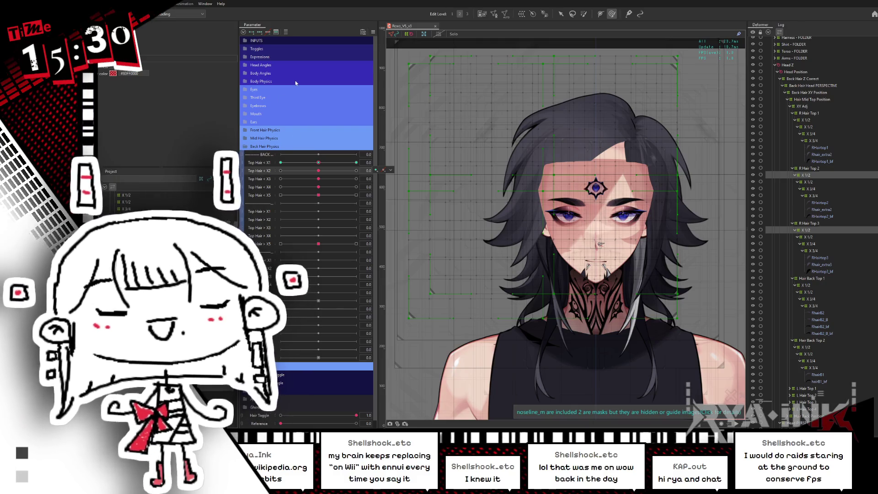
mouse_move(319, 162)
left_mouse_down()
mouse_move(309, 179)
mouse_move(324, 162)
mouse_move(317, 164)
left_mouse_up()
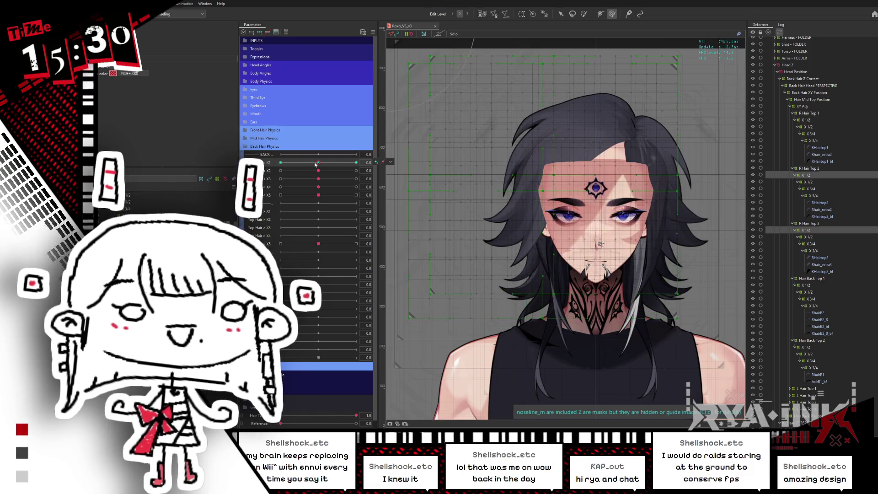
Step: Set Top Hair X1 to 1.0 and make R Hair Top 3's X 1/2 warp the active deformer
left_click(390, 162)
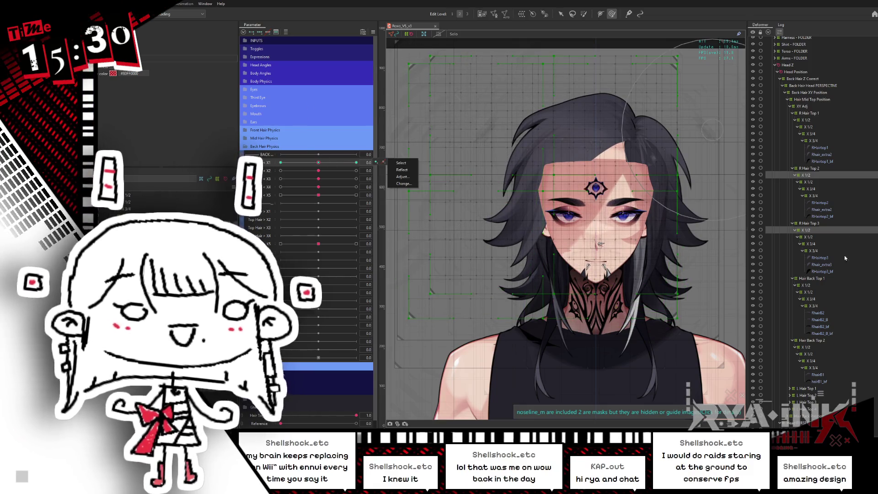
left_click(401, 163)
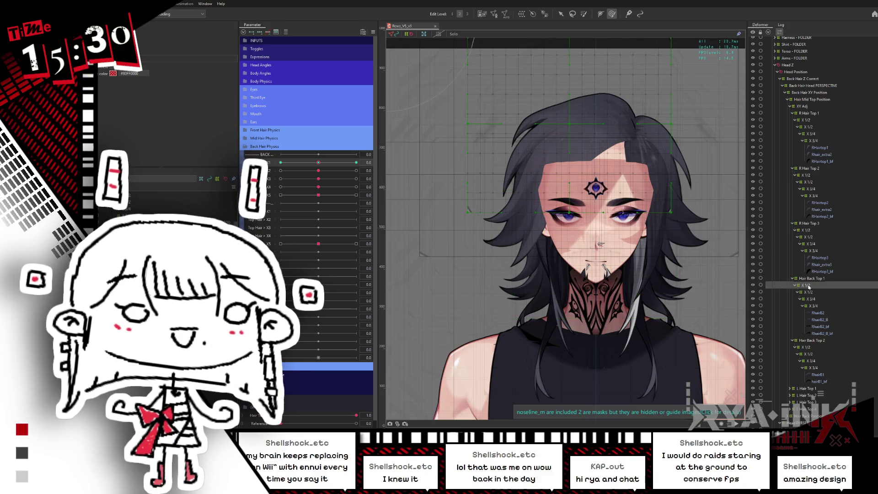
mouse_move(318, 162)
left_mouse_down()
mouse_move(359, 158)
mouse_move(357, 166)
mouse_move(281, 162)
left_mouse_up()
left_click(815, 231)
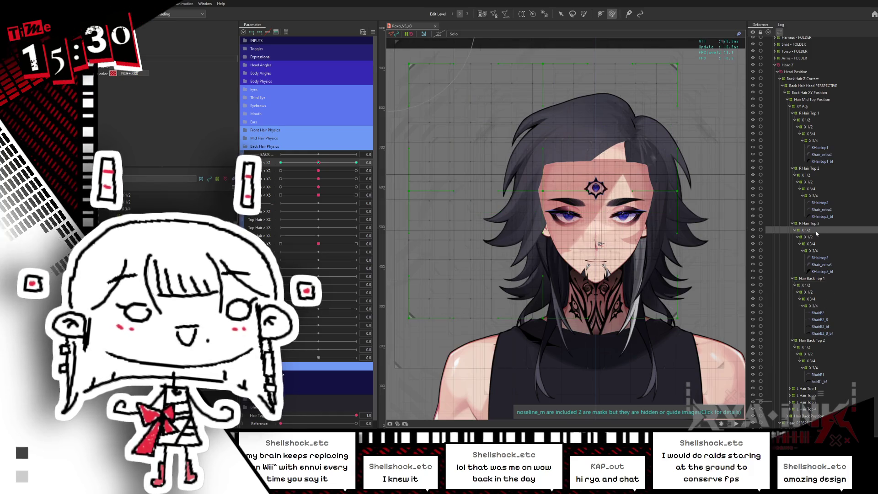
left_click(582, 13)
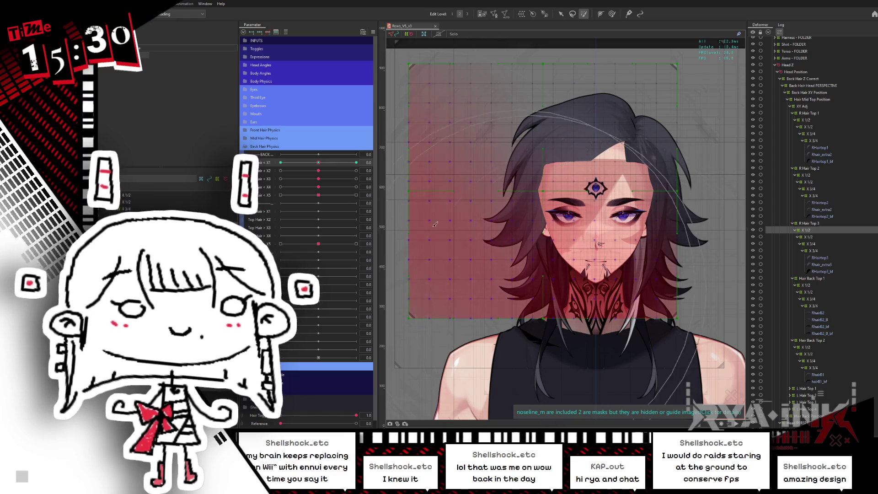
Step: At Top Hair X1 1.0, rotate and skew the enclosing hair warp grid with the transform handles
left_click(560, 14)
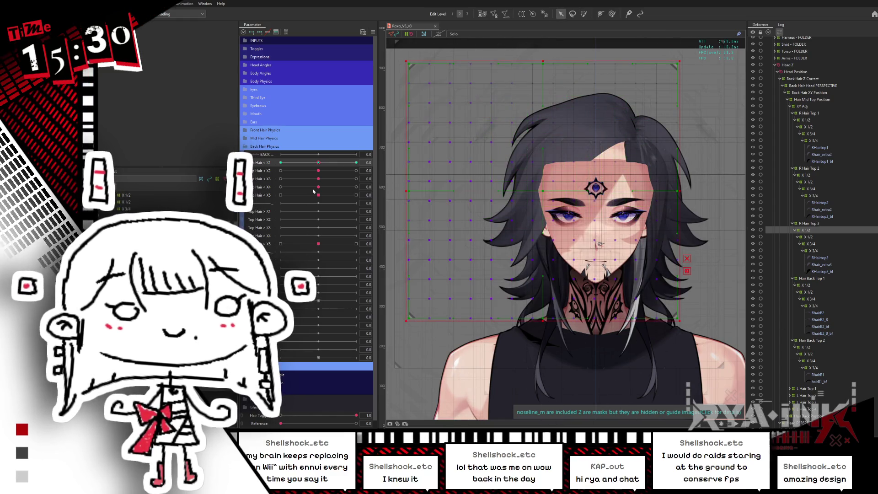
left_click_drag(307, 164, 386, 162)
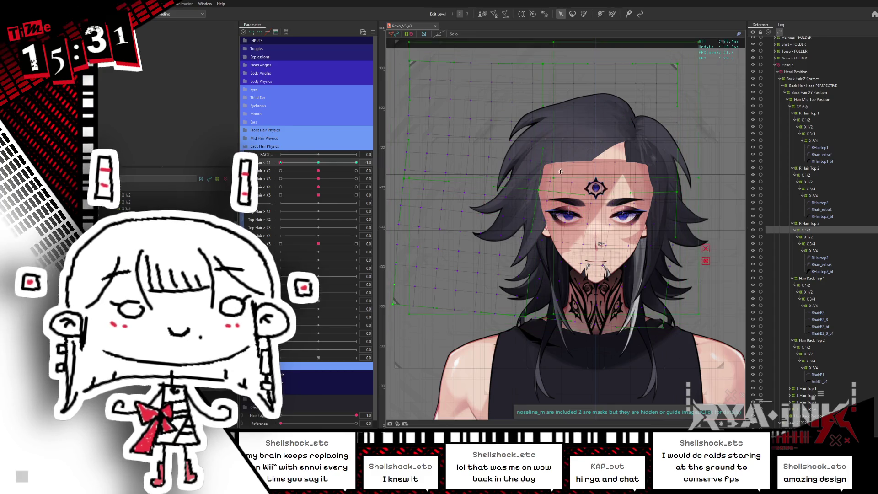
left_click(712, 167)
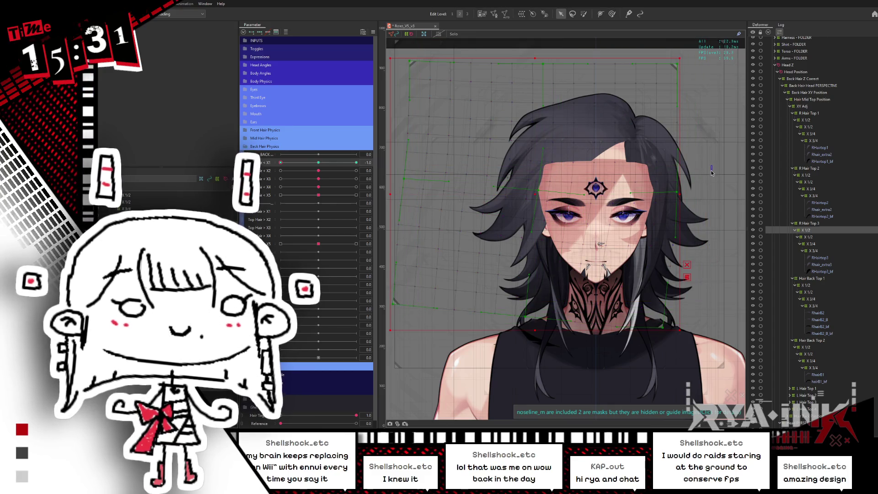
left_click(539, 192)
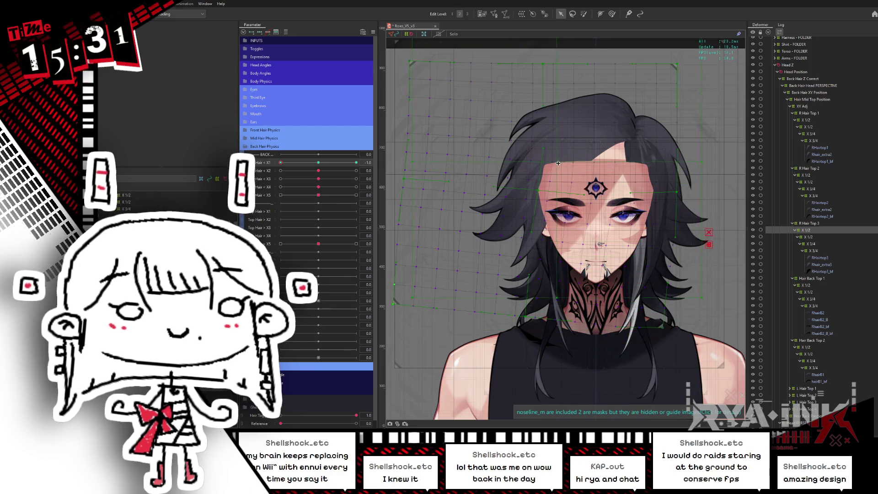
left_click_drag(706, 164, 693, 184)
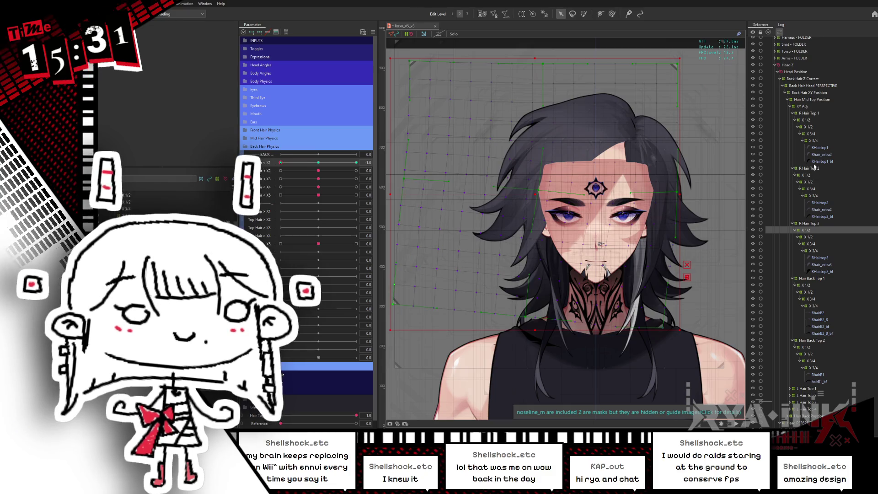
Step: Select R Hair Top 1's X 1/2 warp and the head warp, shifting the canvas view
left_click(803, 119)
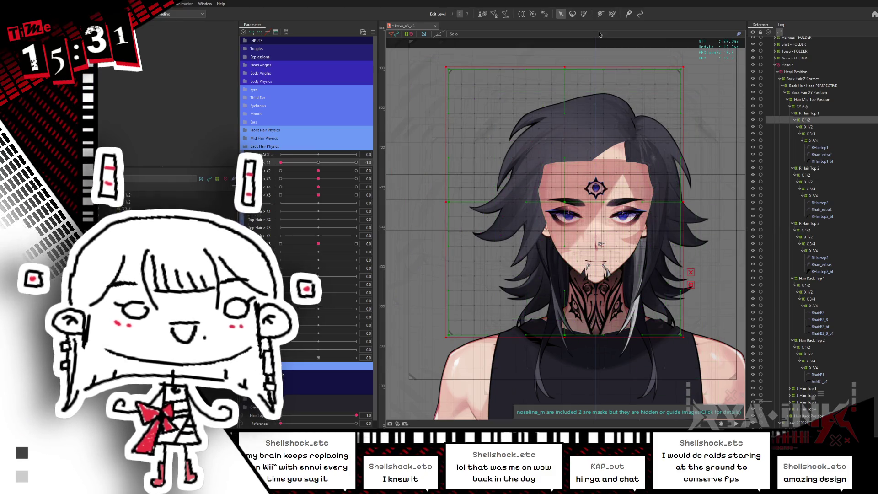
key("l")
left_click(598, 271)
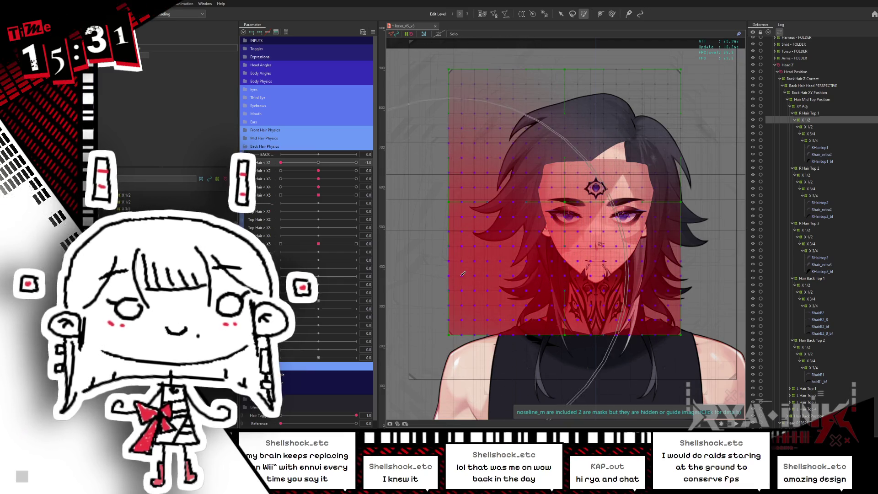
left_click_drag(521, 243, 560, 244)
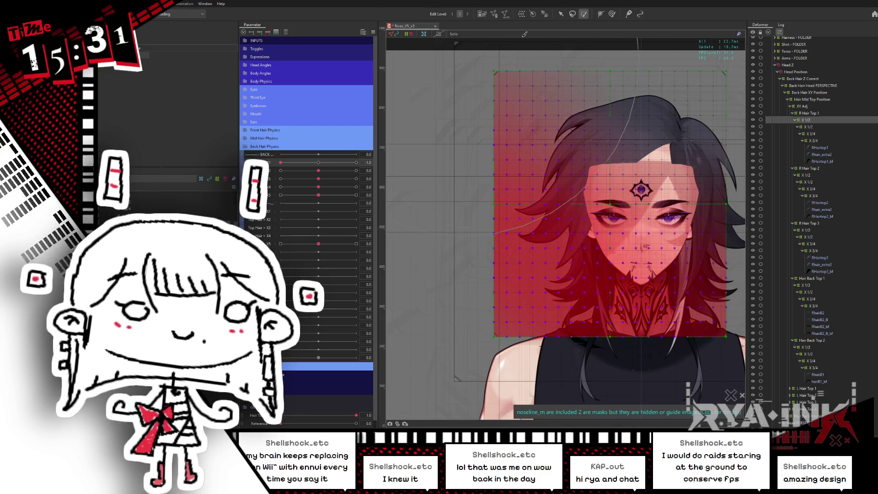
Step: Try a rotation of the head warp grid, undo it, and rotate it from its left side instead
left_click(562, 15)
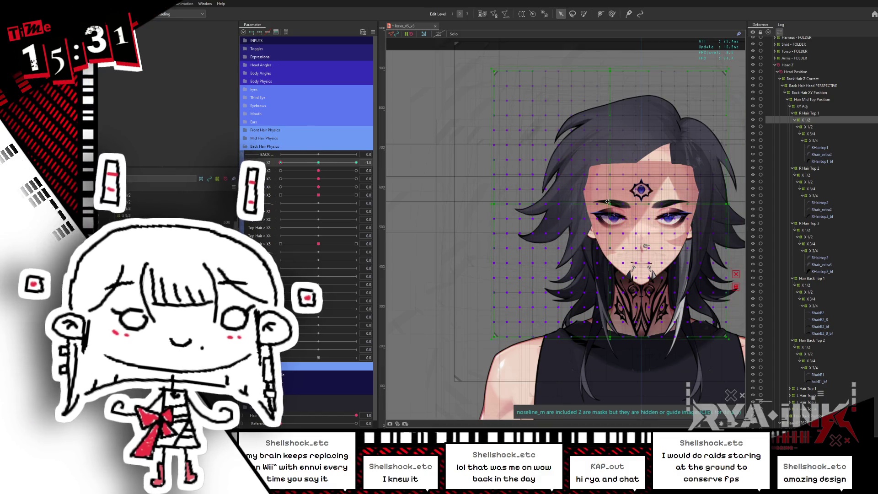
left_click_drag(729, 161, 720, 170)
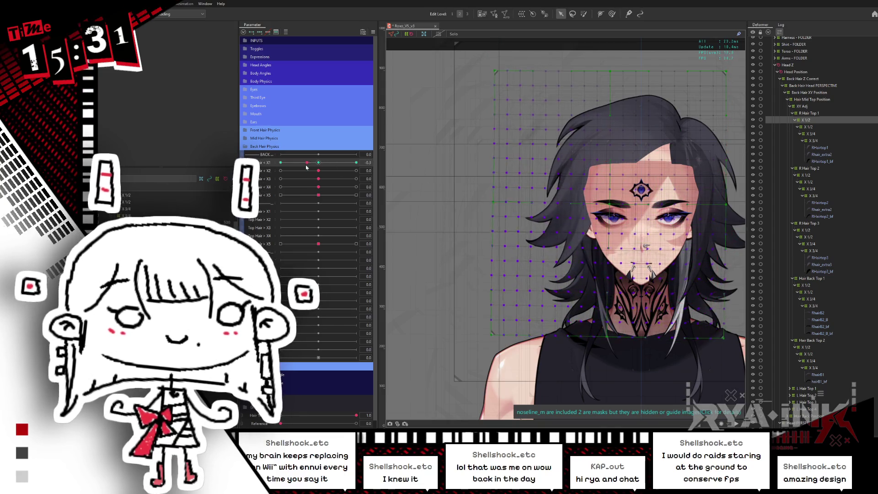
key("ctrl+z")
key("ctrl+z")
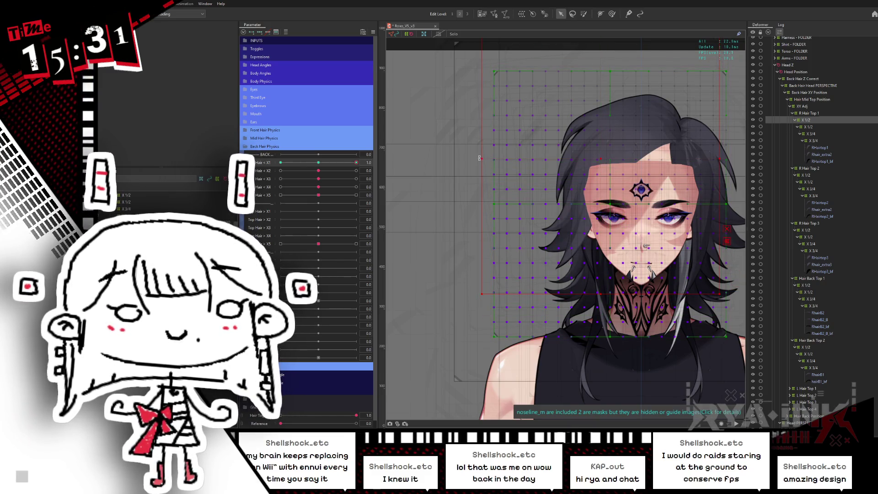
left_click_drag(479, 157, 480, 167)
Step: Bend the top hair warp at the Top Hair X1 key, then hide the grid to see the hair
left_click(318, 162)
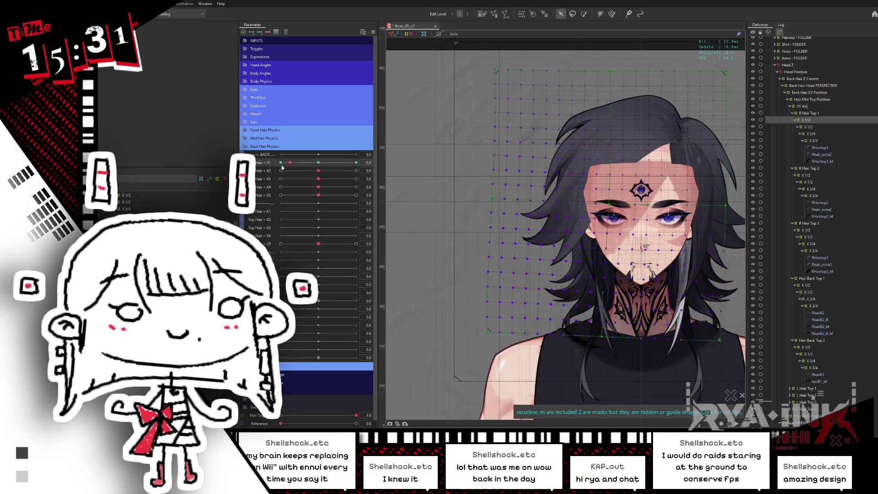
left_click_drag(325, 171, 278, 168)
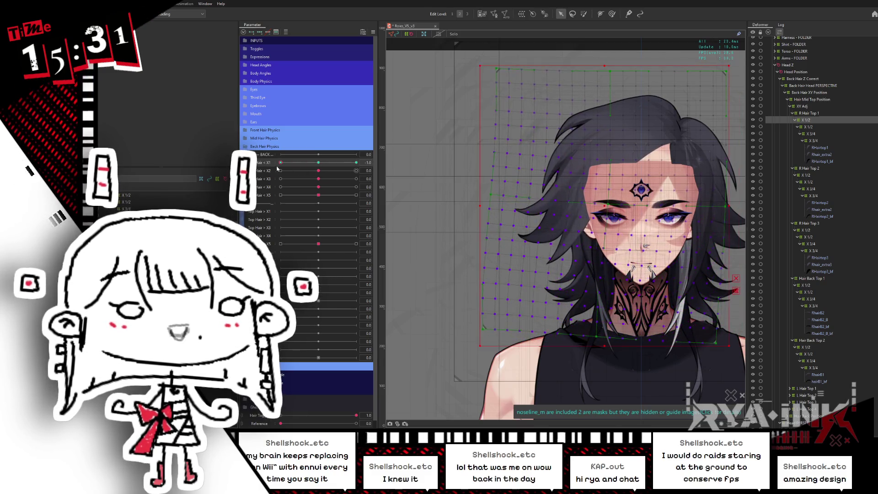
key("ctrl+shift+h")
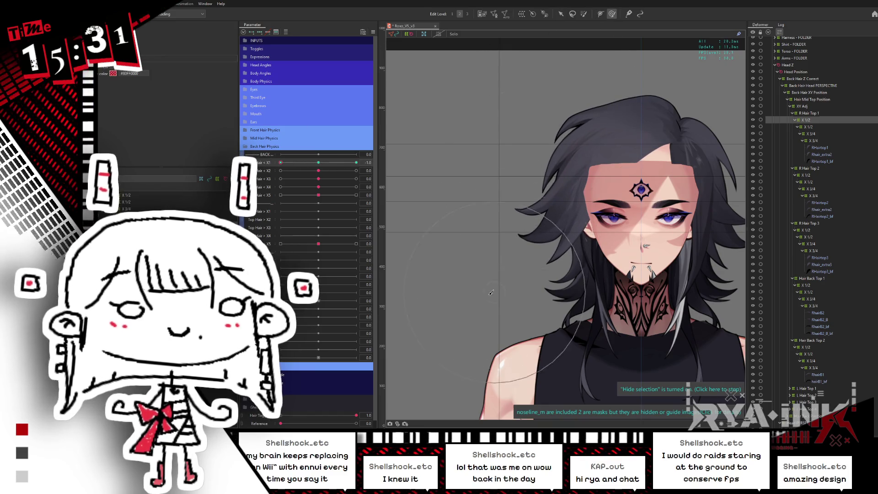
left_click(526, 260)
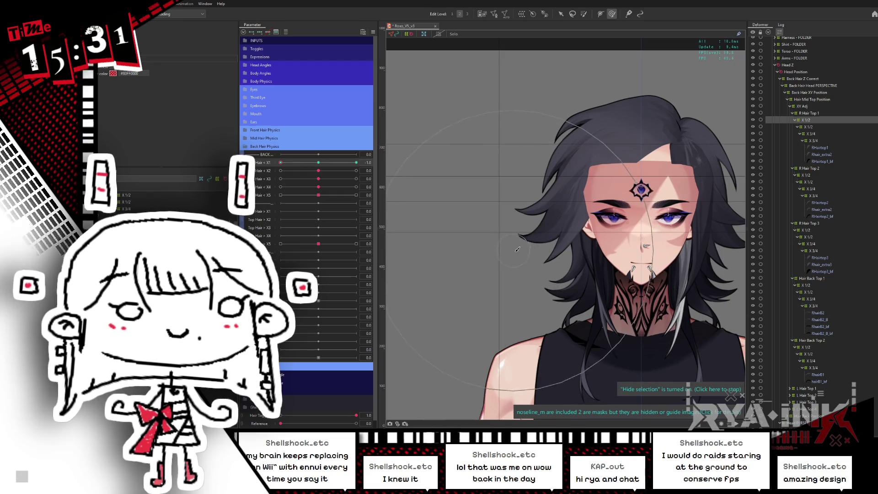
left_click(324, 163)
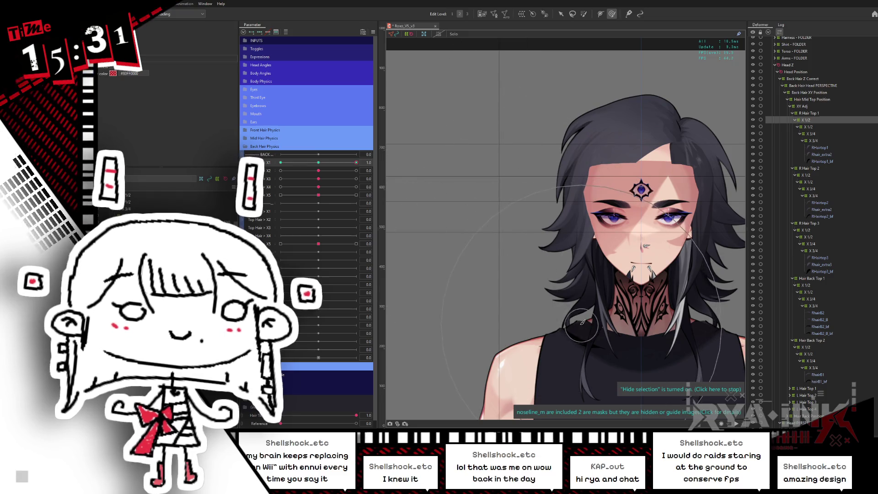
left_click(316, 165)
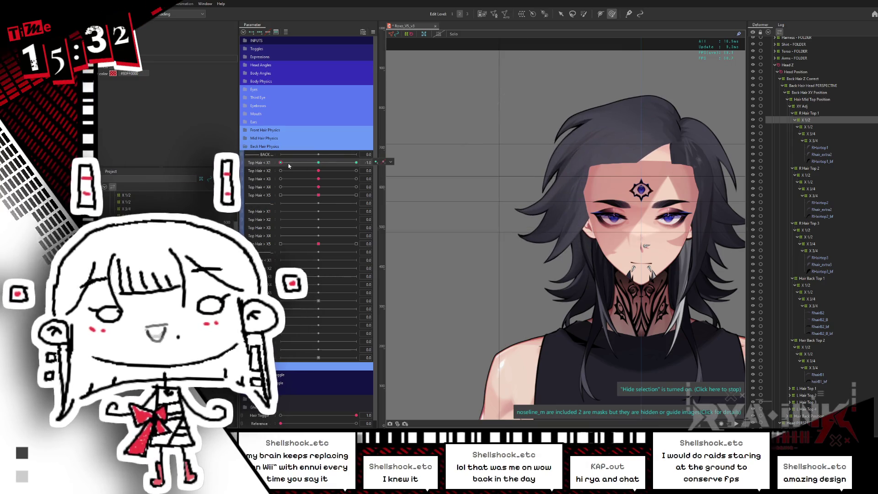
left_click_drag(302, 165, 343, 164)
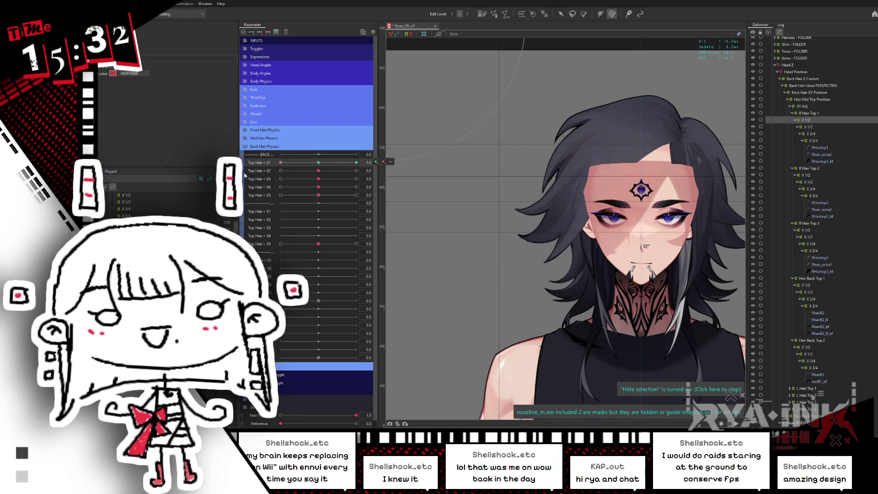
mouse_move(343, 165)
left_mouse_down()
mouse_move(318, 166)
mouse_move(358, 161)
left_mouse_up()
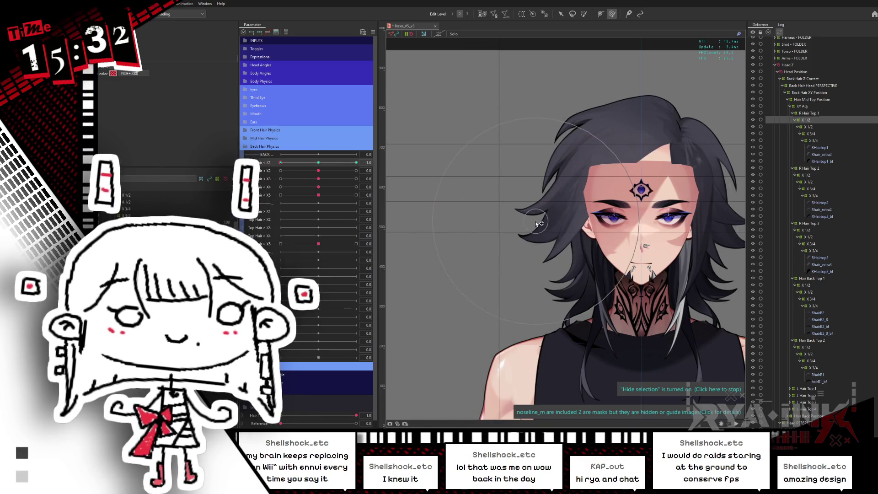
left_click(308, 159)
key("ctrl+s")
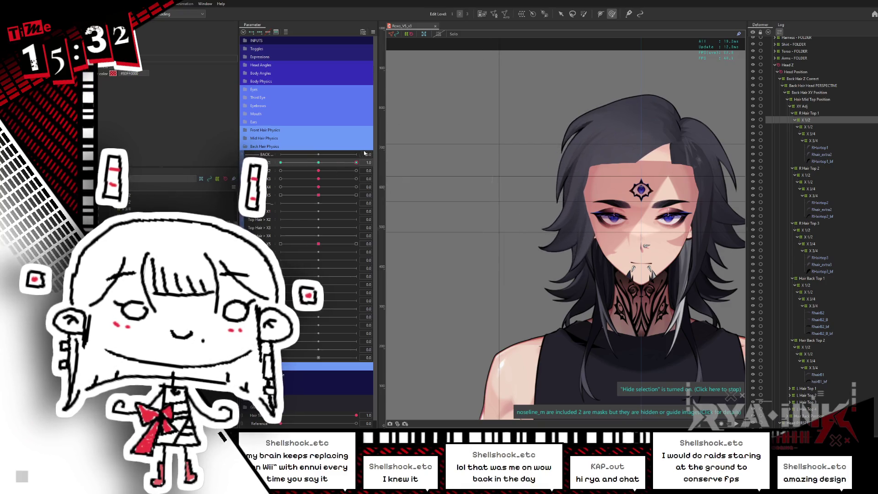
left_click(317, 157)
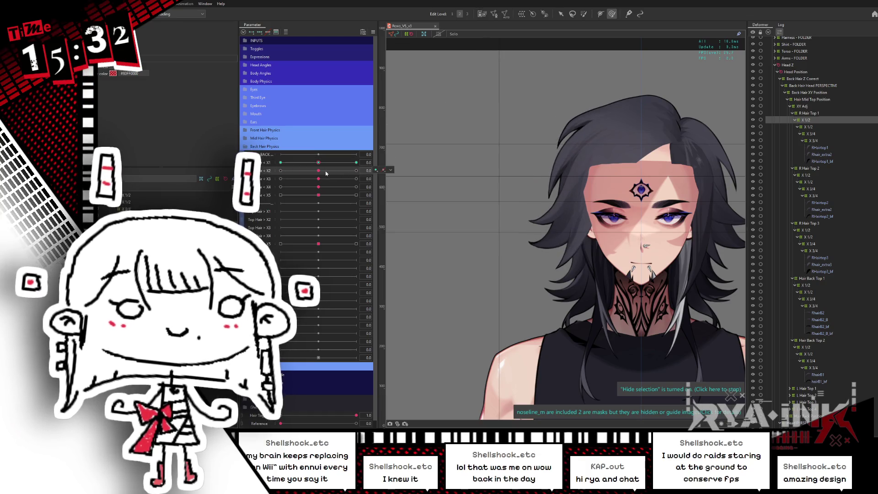
Step: Save the model and pick R Hair Top 2's X 1/2 warp with the Top Hair X2 parameter
key("ctrl+s")
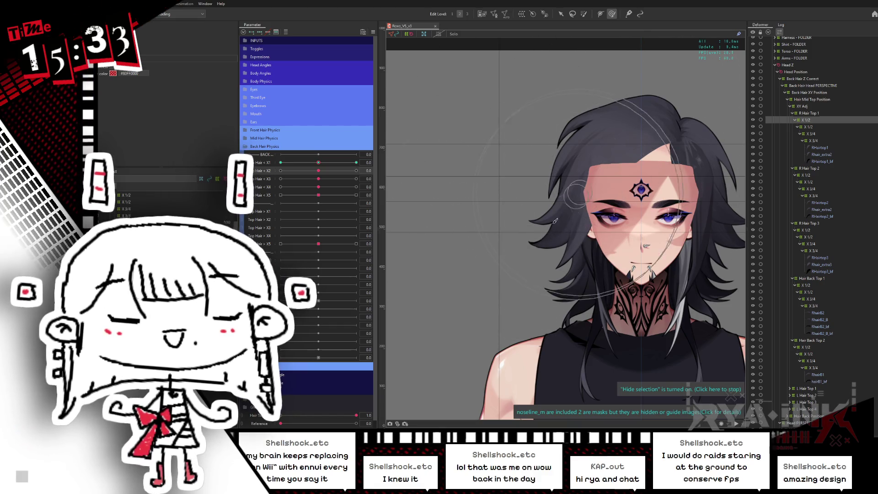
left_click(805, 174)
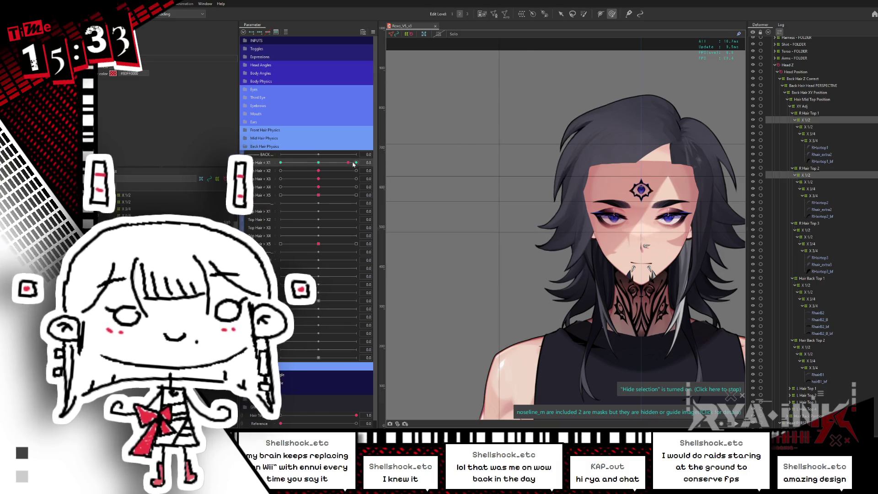
left_click(321, 170)
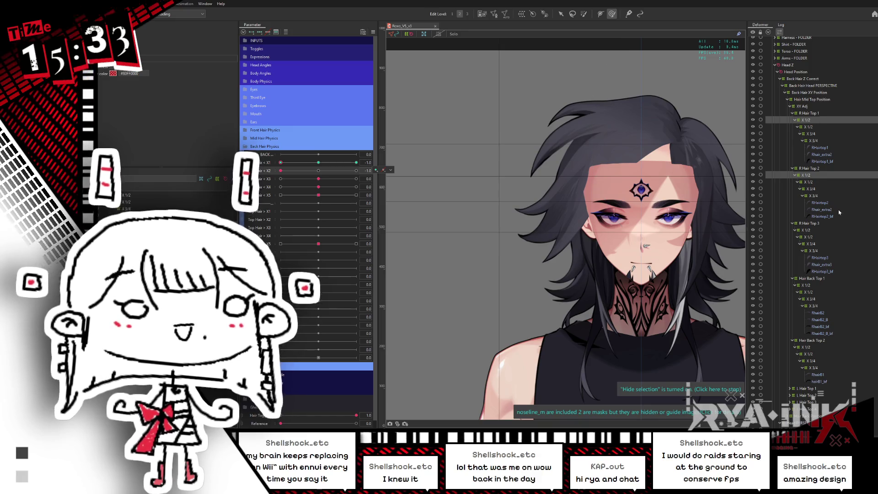
Step: Select the X 1/2 warps of R Hair Top 1, 2 and 3 together and add Top Hair X2 keys
left_click(817, 126)
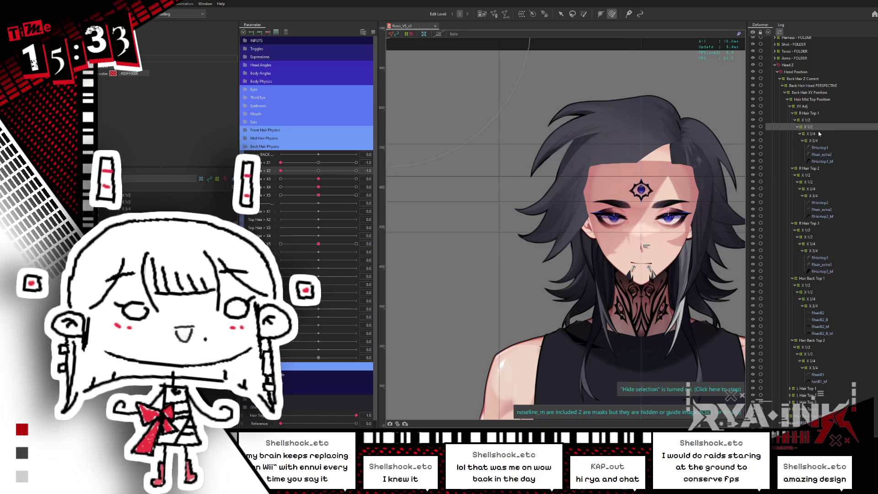
left_click(811, 182, "ctrl")
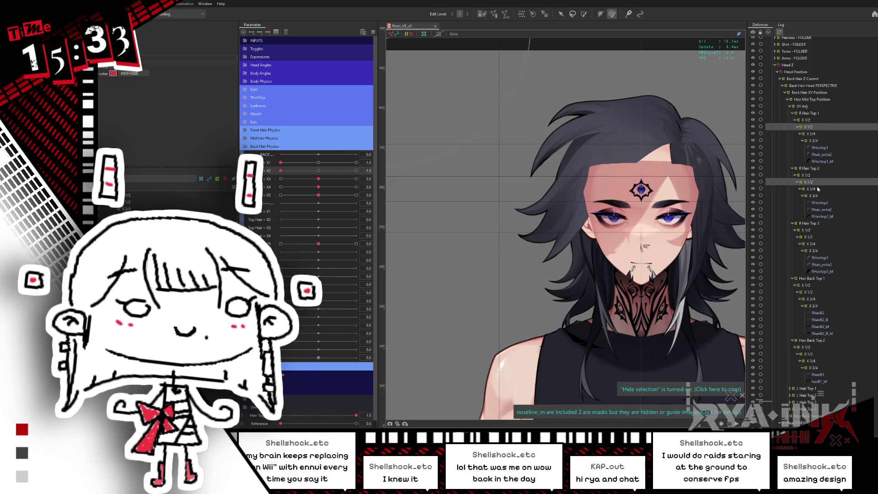
left_click(811, 237, "ctrl")
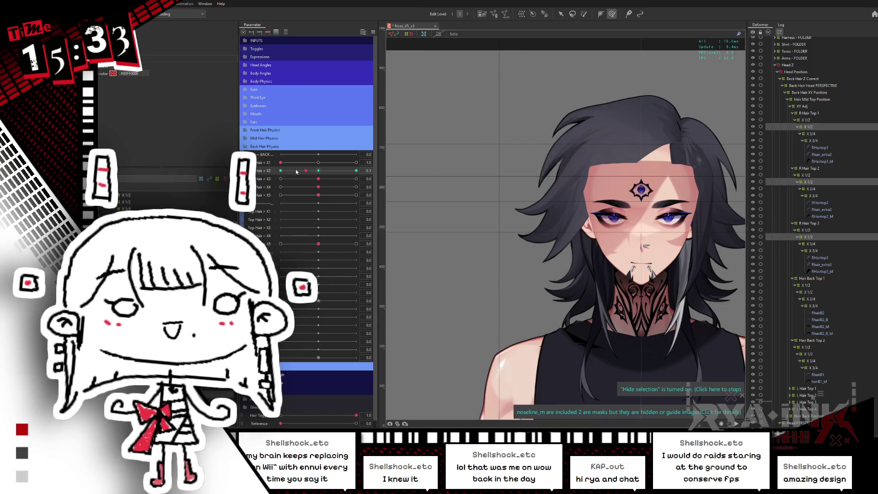
left_click(319, 159)
Step: At Top Hair X2's end key, shift the three top hair warps sideways with the point tool
left_click_drag(281, 170, 298, 173)
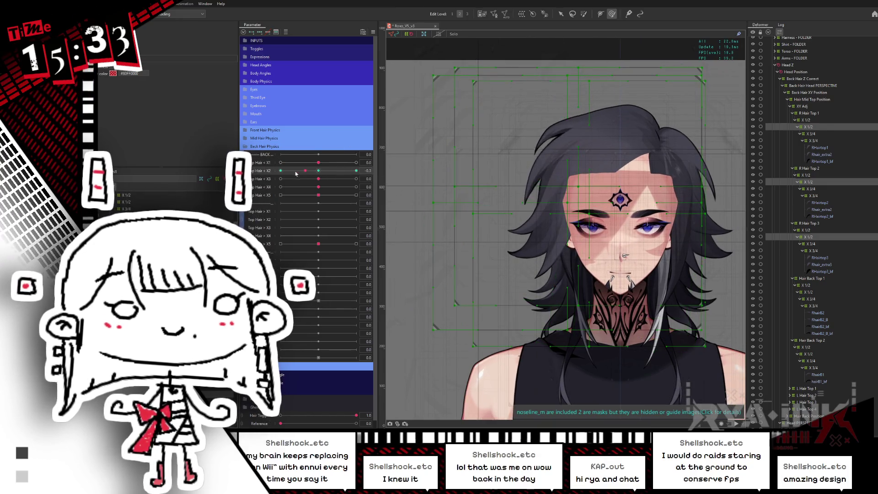
left_click(811, 396)
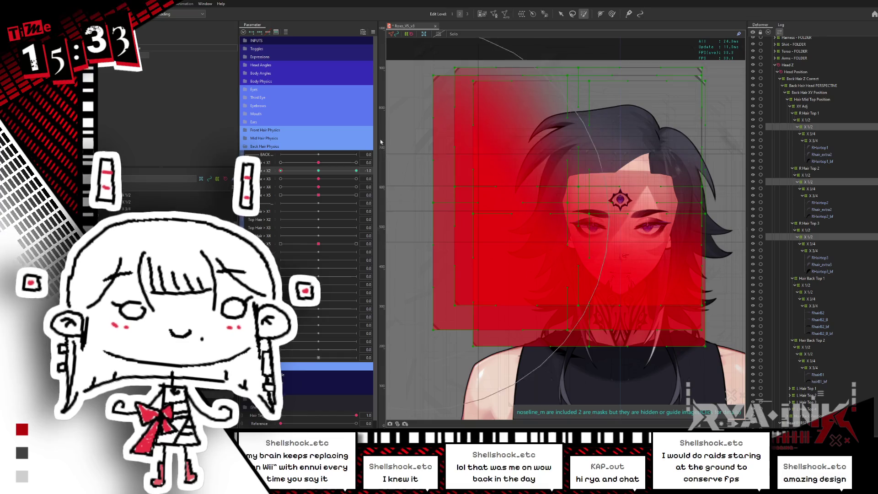
left_click(561, 14)
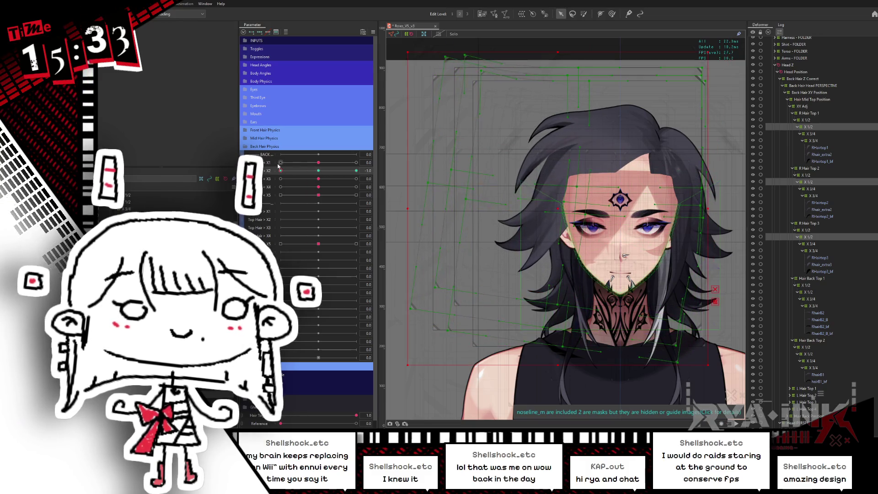
left_click(582, 15)
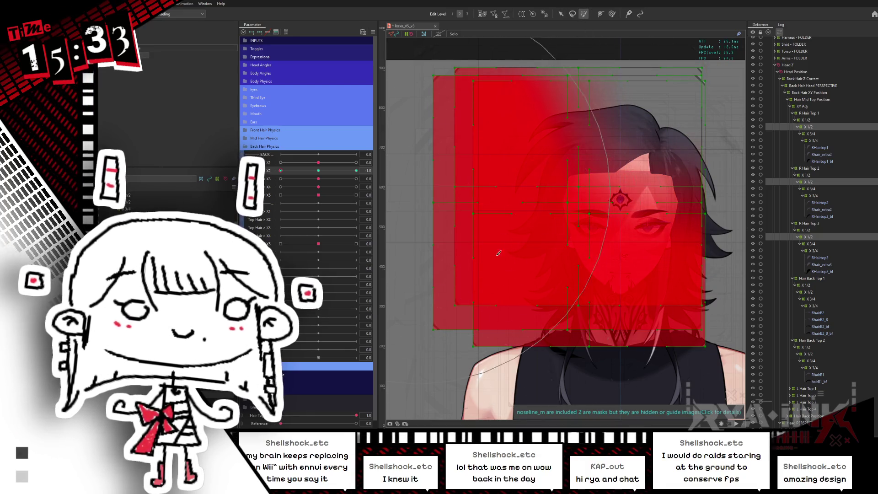
key("v")
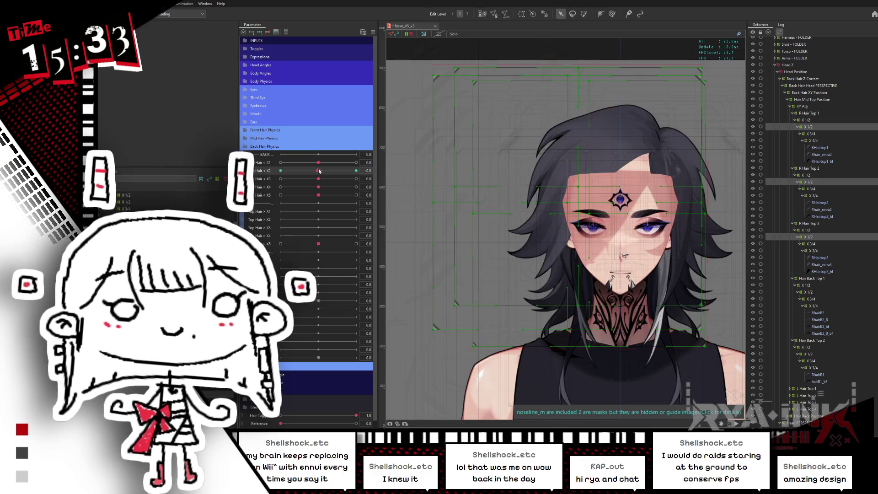
left_click_drag(318, 170, 595, 161)
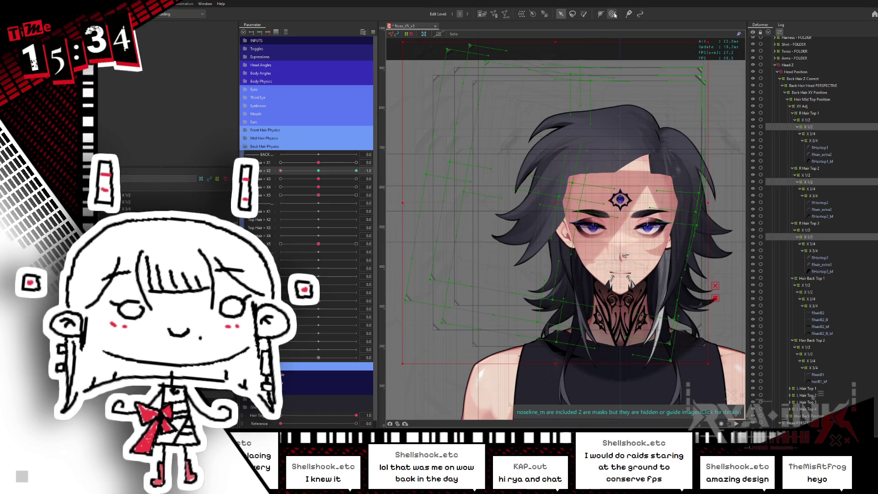
Step: Hide the deformer grid and show it again over the top hair
key("b")
key("ctrl+h")
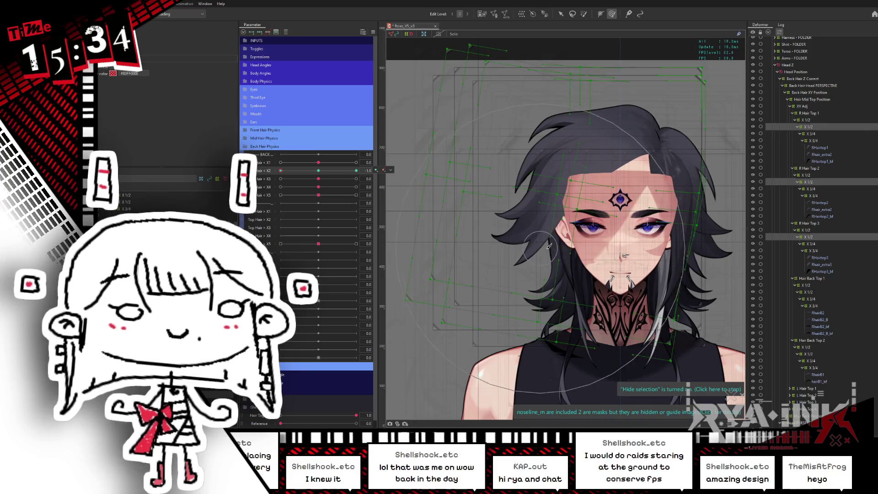
scroll(539, 236, "up", 1)
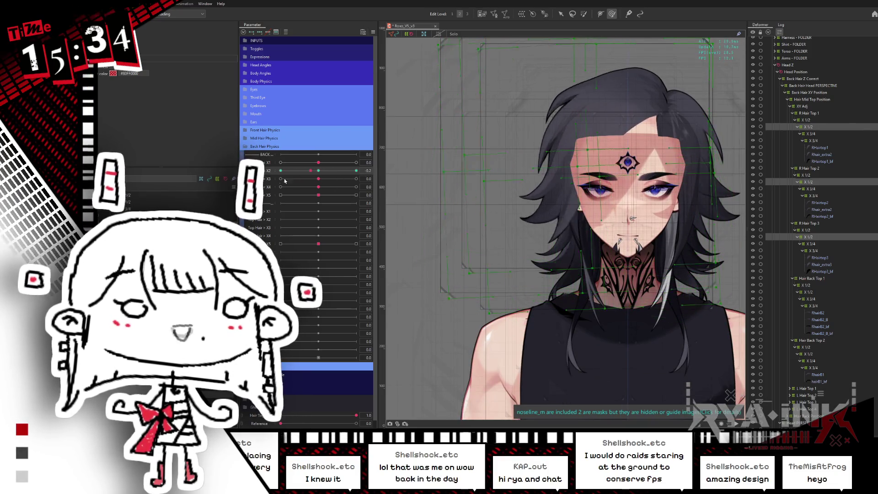
scroll(585, 56, "up", 1)
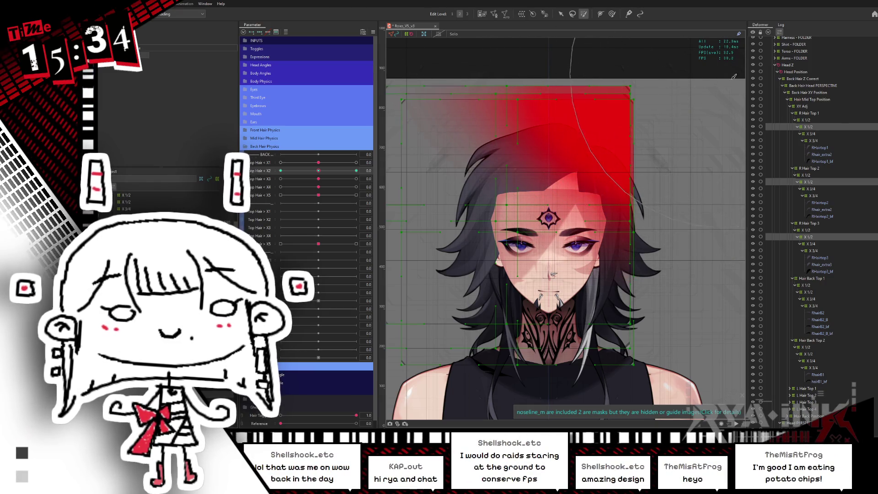
mouse_move(302, 170)
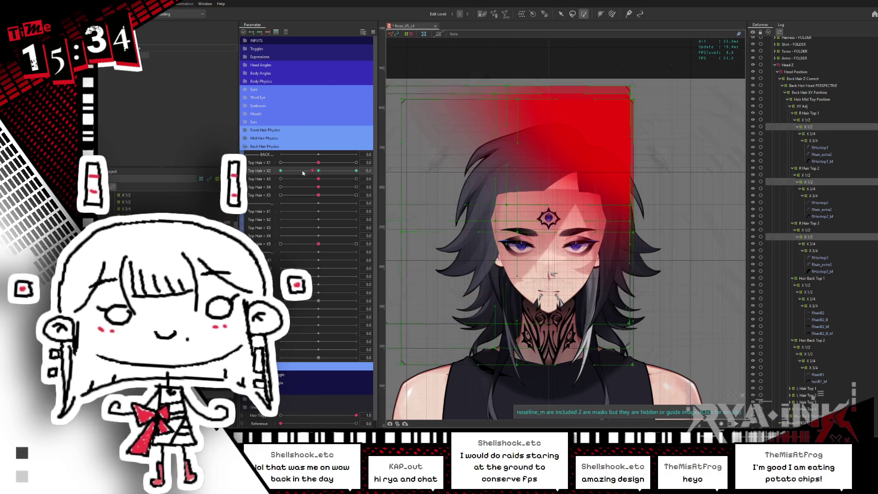
Step: With the grid hidden, sweep Top Hair X2 between 0.0 and 1.0 to watch the hair swing
left_click_drag(331, 172, 355, 170)
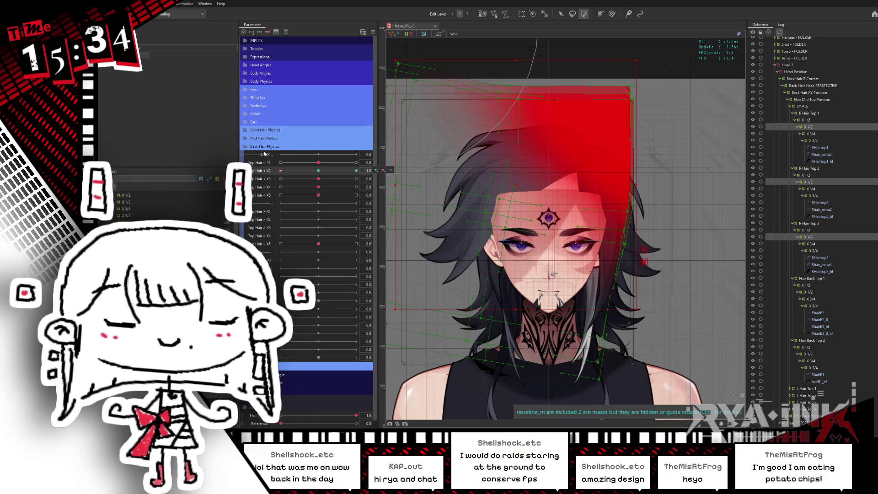
key("ctrl+h")
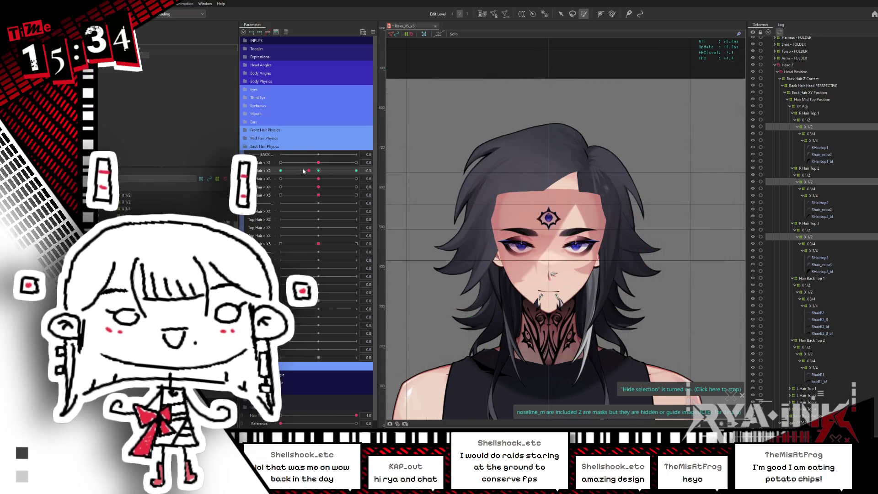
left_click_drag(307, 171, 415, 153)
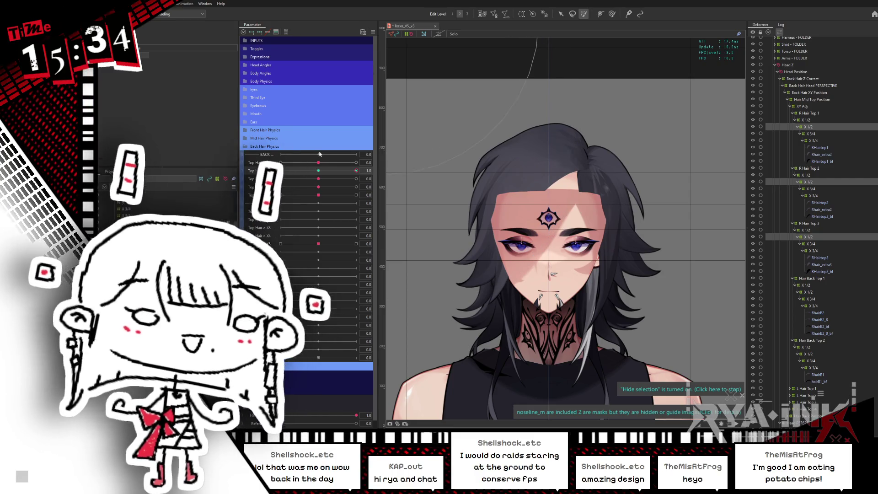
left_click(319, 172)
left_click_drag(318, 172, 367, 162)
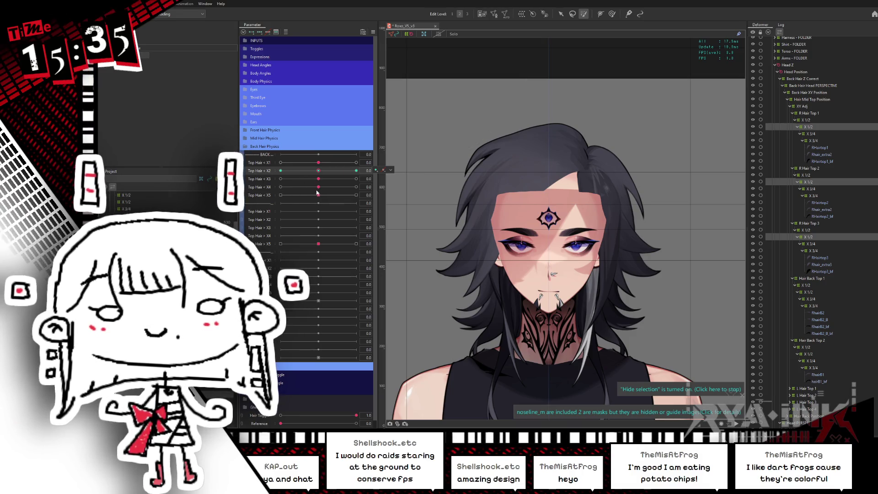
Step: Swing Top Hair X2 across 1.0 and -1.0, reset to neutral, then leave it at -1.0
mouse_move(320, 172)
left_mouse_down()
mouse_move(367, 178)
mouse_move(269, 186)
left_mouse_up()
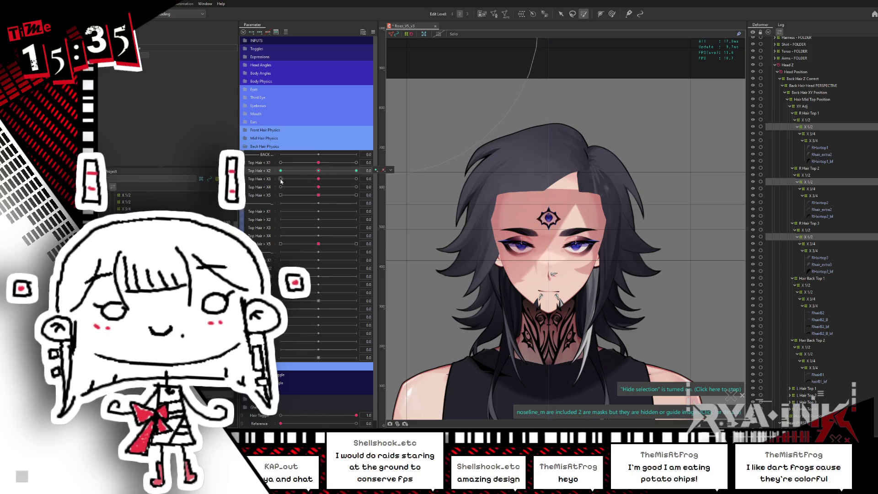
left_click_drag(318, 172, 273, 174)
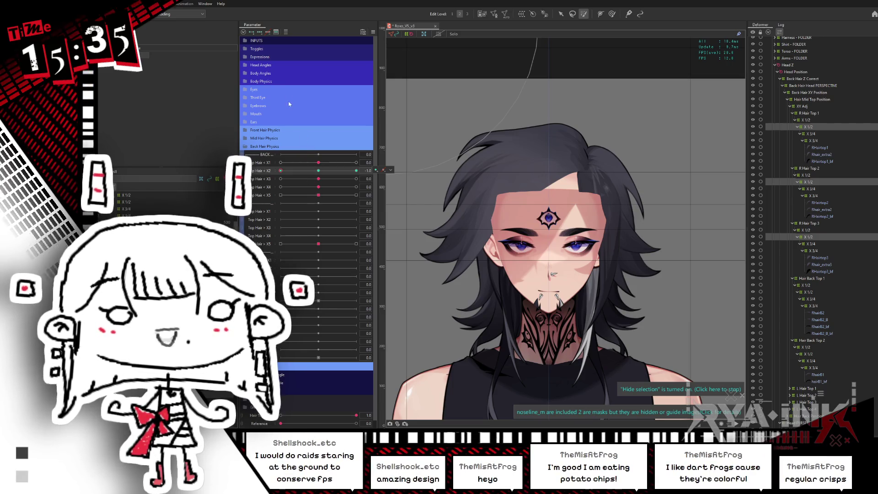
left_click_drag(319, 175, 344, 167)
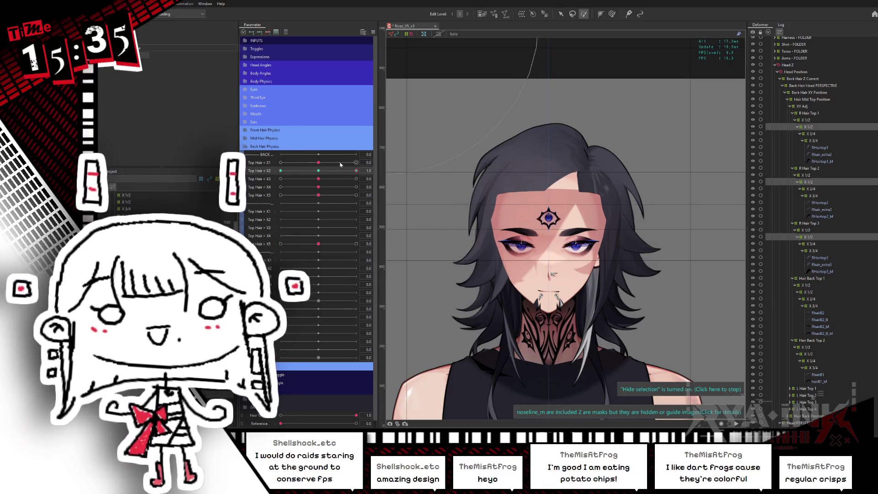
left_click(321, 173)
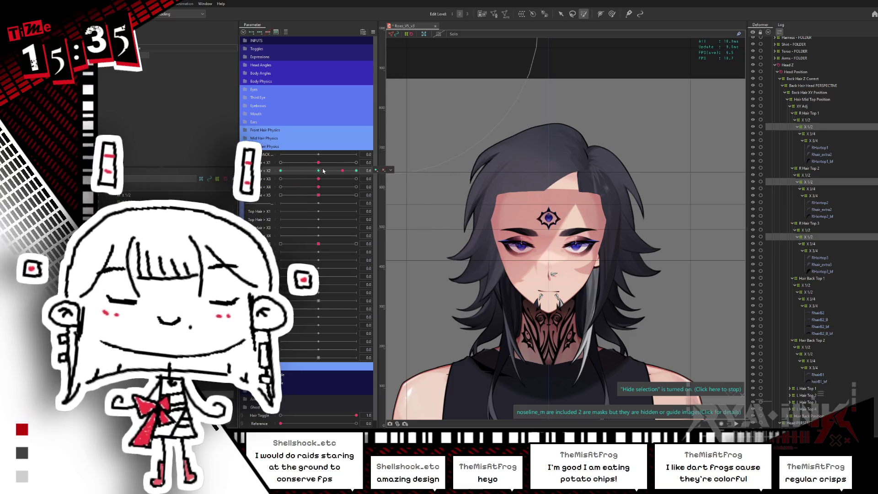
mouse_move(320, 172)
left_mouse_down()
mouse_move(266, 176)
mouse_move(249, 203)
left_mouse_up()
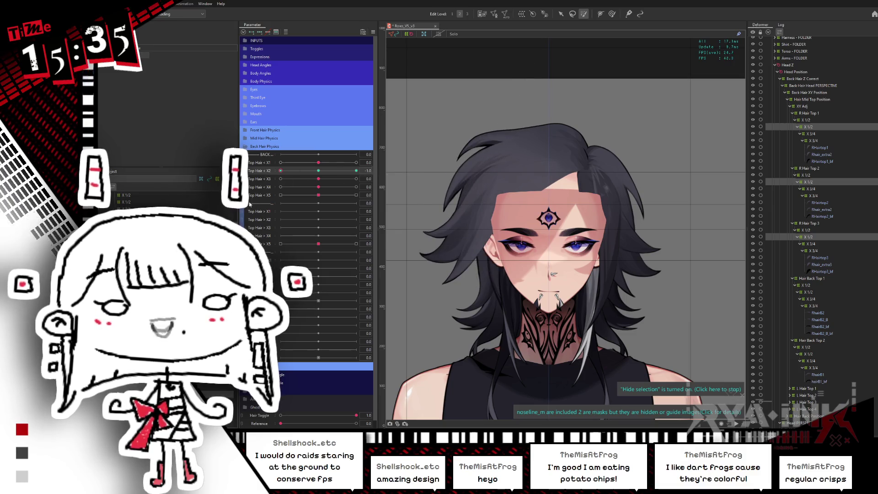
Step: Collapse the sub-deformer nodes under R Hair Top 1, 2 and 3 in the Deformer palette
left_click(798, 127)
left_click(798, 148)
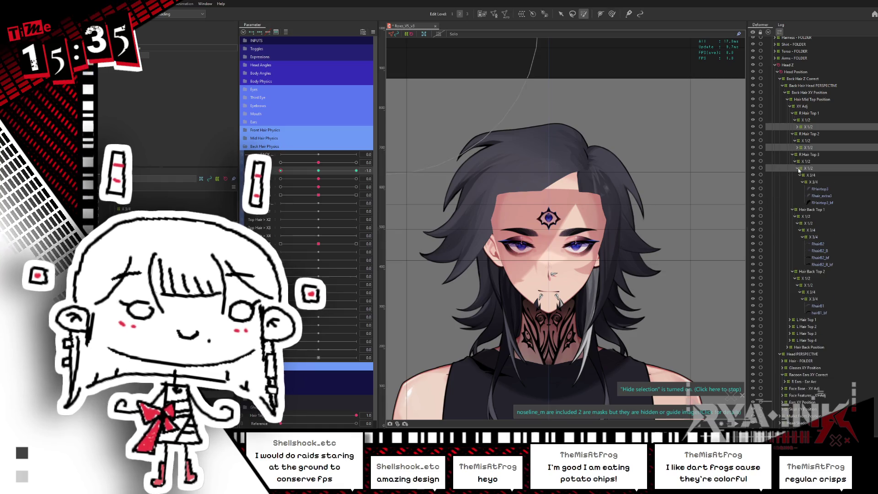
left_click(798, 169)
Step: Select and expand the X 1/2 deformer of R Hair Top 1 and show its warp grid on the model
left_click(807, 144)
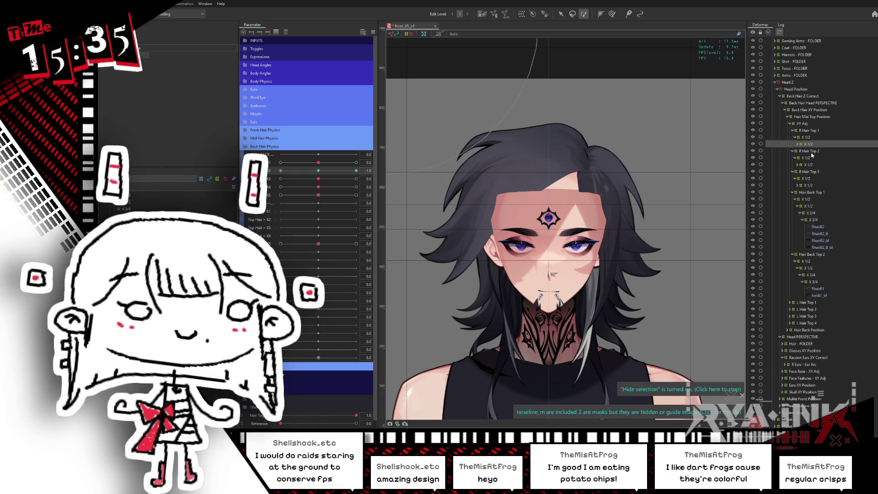
left_click(798, 145)
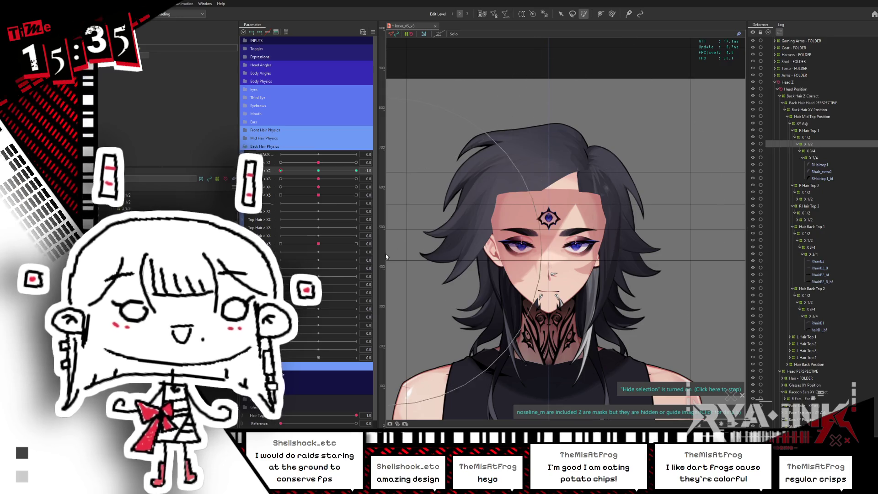
left_click(585, 13)
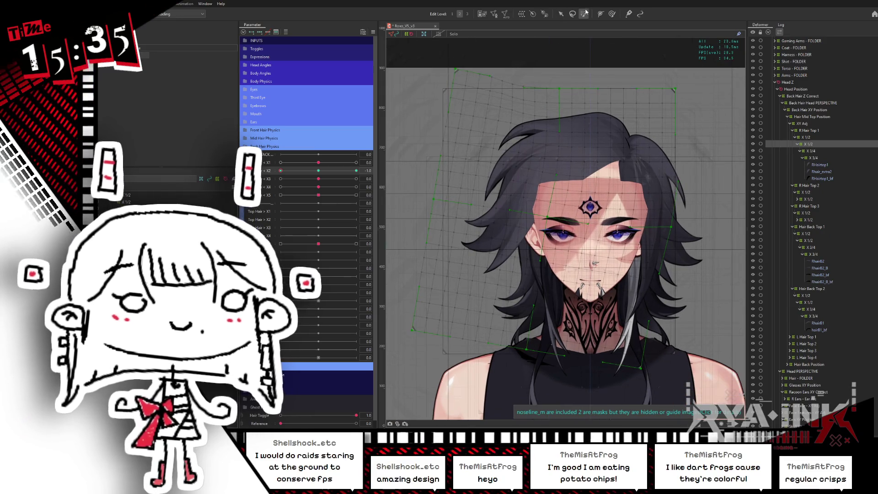
Step: Tilt, raise and rotate the R Hair Top 1 X 1/2 warp grid to bend the hair at this key
left_click(611, 13)
mouse_move(439, 206)
left_mouse_down()
mouse_move(482, 300)
mouse_move(539, 259)
left_mouse_up()
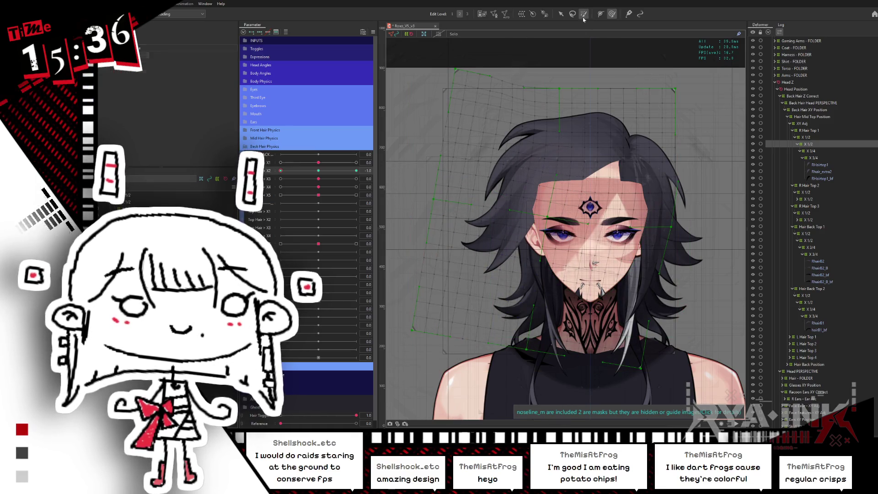
left_click_drag(610, 215, 714, 343)
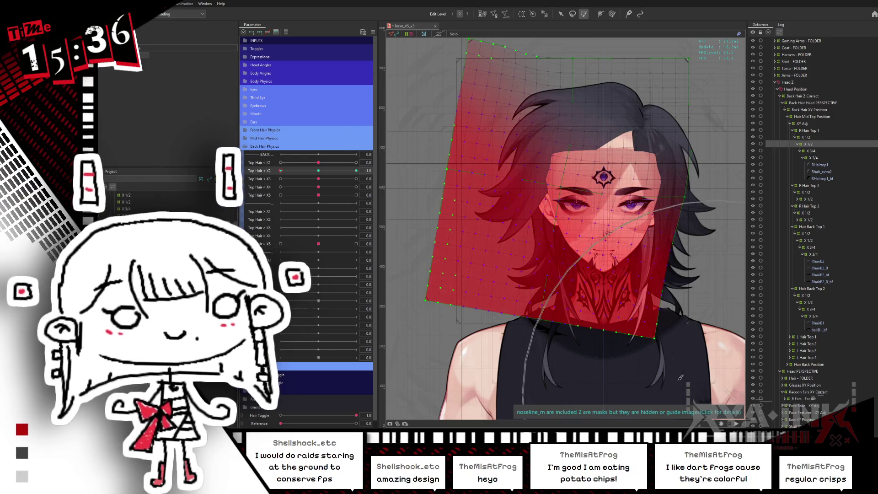
left_click(263, 170)
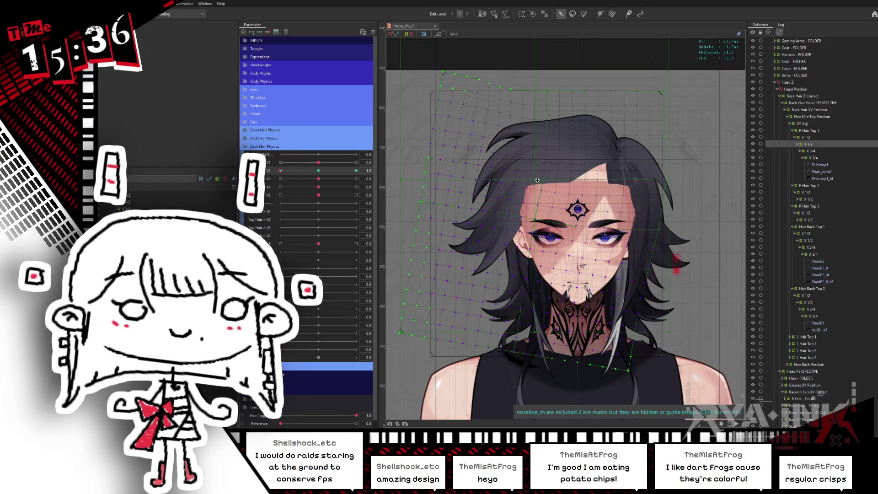
left_click_drag(672, 180, 668, 190)
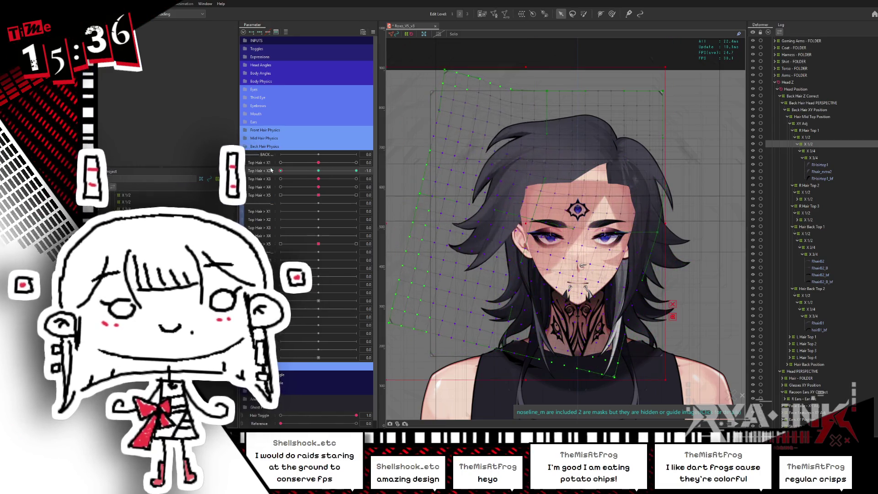
Step: Step Top Hair X2 through its maximum and midpoint keys and slant the grid for the midpoint
left_click(356, 170)
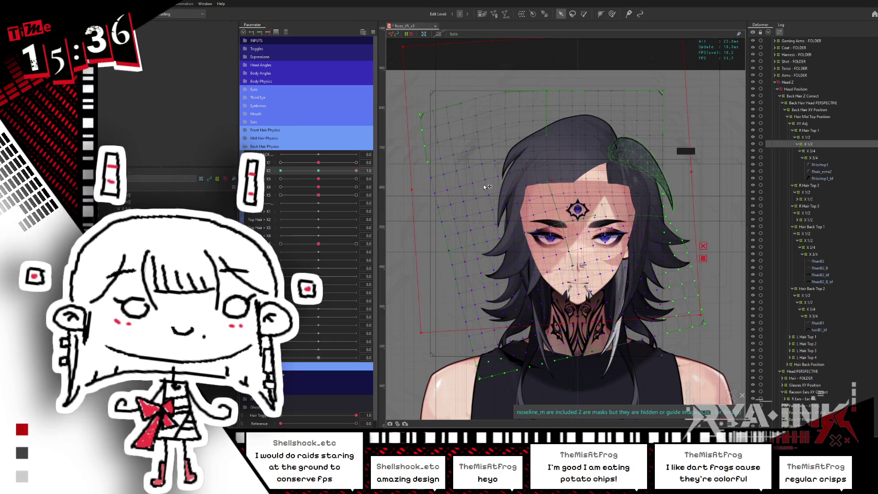
left_click(336, 171)
left_click_drag(337, 171, 324, 172)
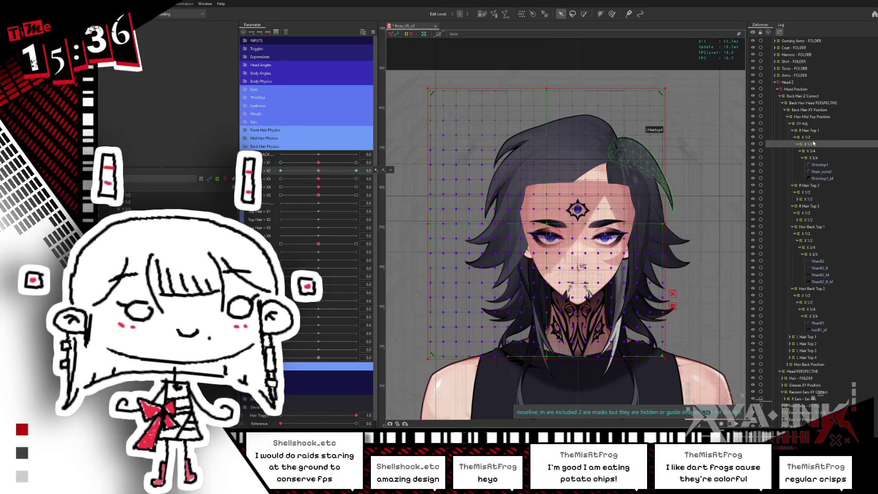
Step: Switch to the R Hair Top 2 X 1/2 deformer and swing Top Hair X2 to compare its hair poses
left_click(817, 199)
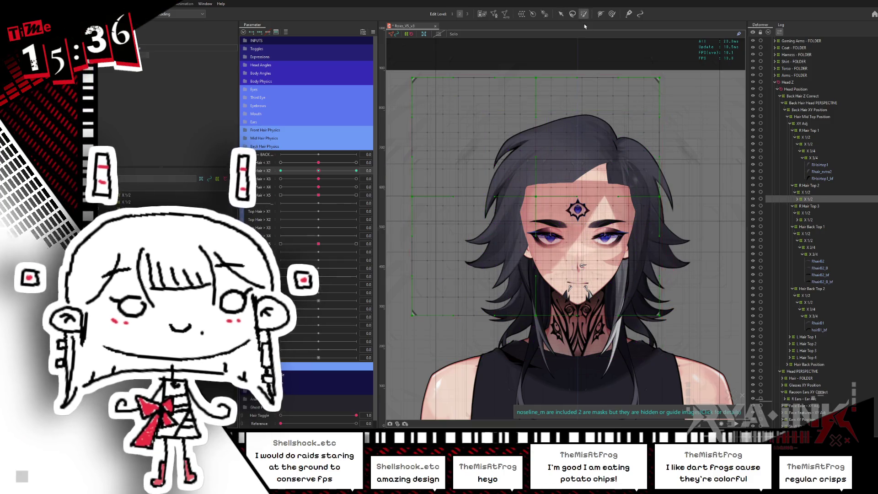
mouse_move(587, 41)
left_mouse_down()
mouse_move(605, 213)
mouse_move(572, 248)
left_mouse_up()
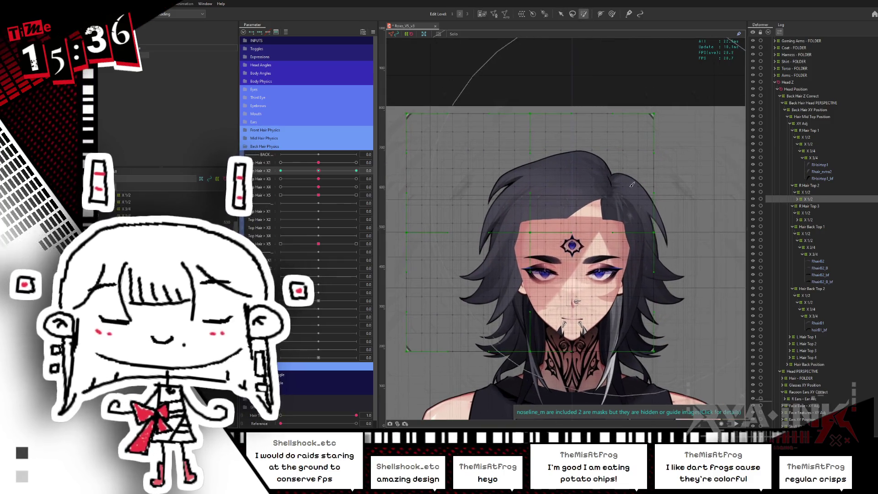
mouse_move(318, 171)
left_mouse_down()
mouse_move(355, 169)
mouse_move(275, 170)
left_mouse_up()
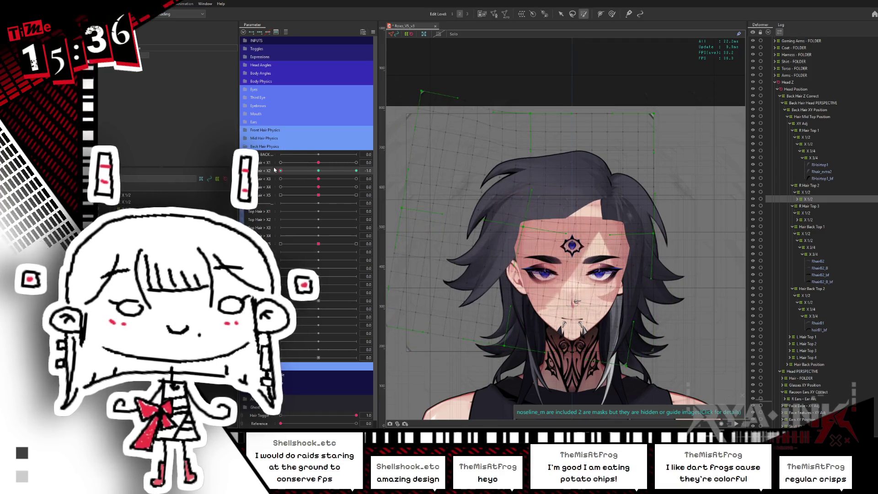
left_click_drag(547, 304, 579, 239)
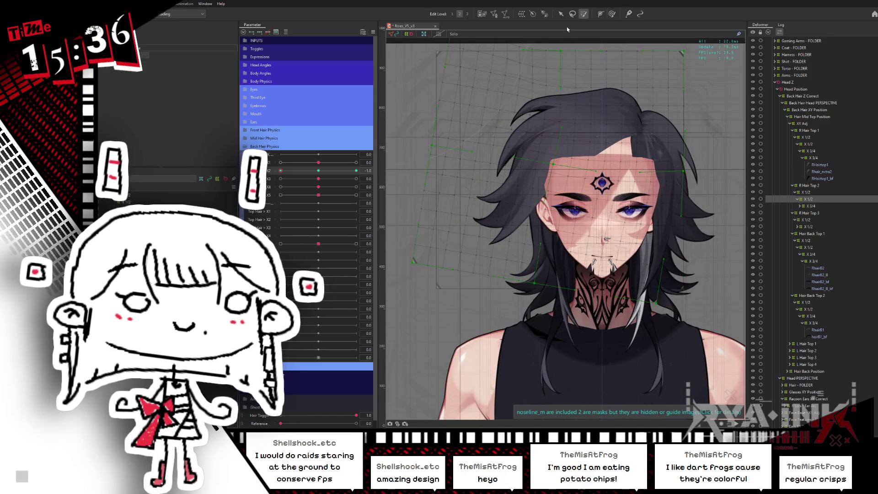
left_click_drag(317, 177, 350, 179)
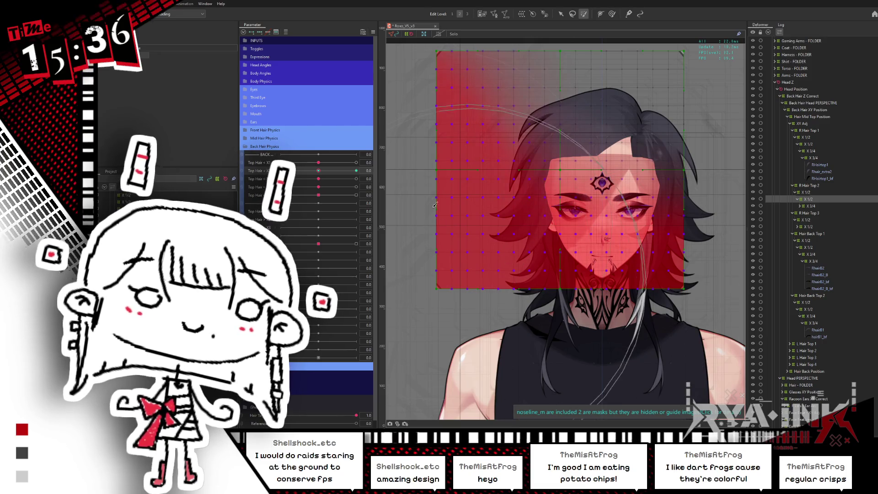
left_click(321, 172)
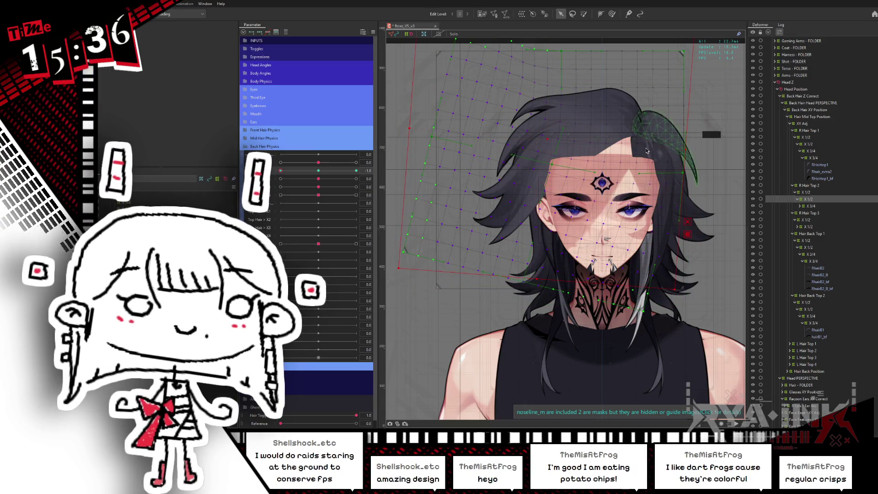
Step: Set Top Hair X2 to its maximum key and select the upper-right X 1/4 deformer for rotation
left_click(283, 171)
left_click(356, 170)
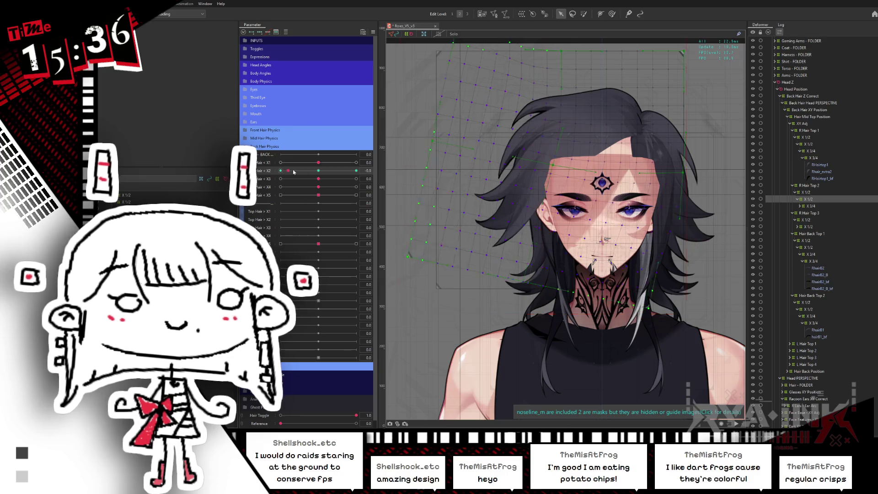
left_click(703, 156)
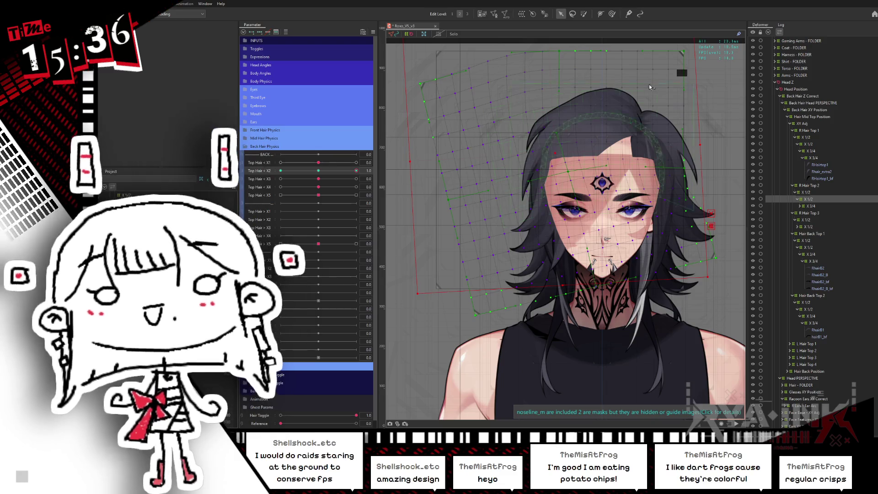
left_click(635, 122)
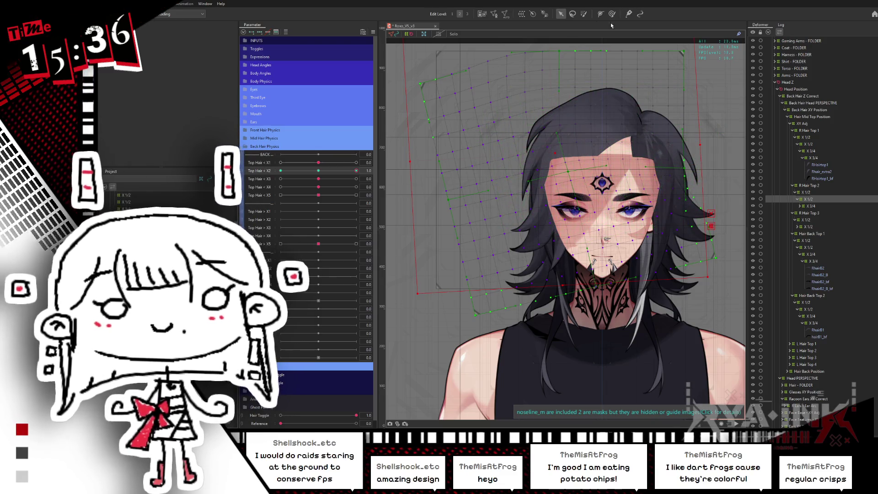
key("b")
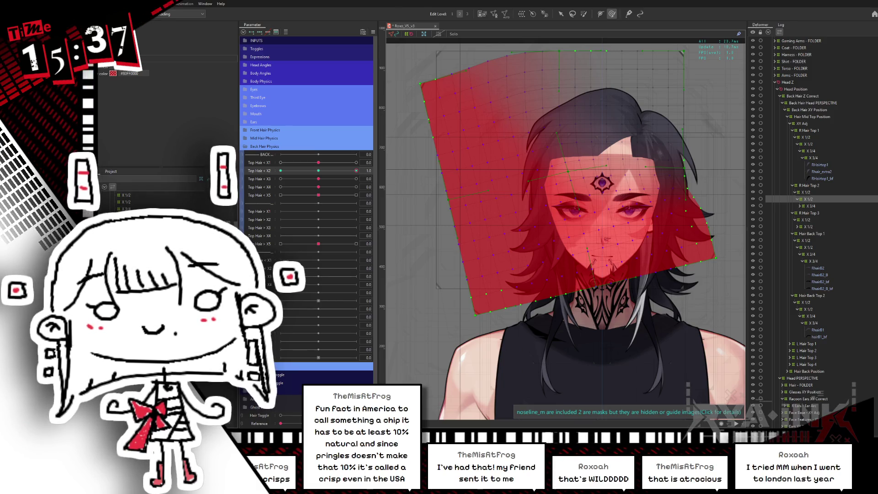
Step: Switch from the editor to the browser showing the Heinz mayo image
key("alt+Tab")
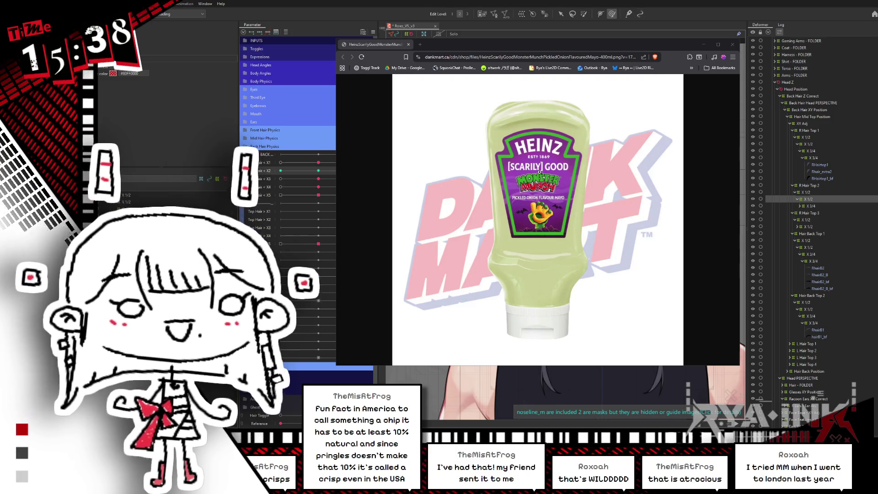
Step: Zoom the mayo image to 125% for a closer look, then close the browser window
key("ctrl+plus")
key("ctrl+plus")
key("ctrl+plus")
key("ctrl+plus")
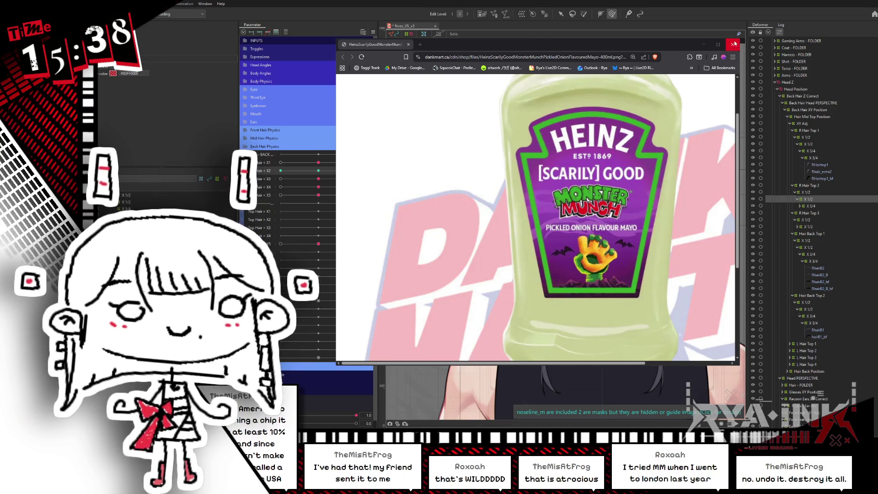
left_click(732, 45)
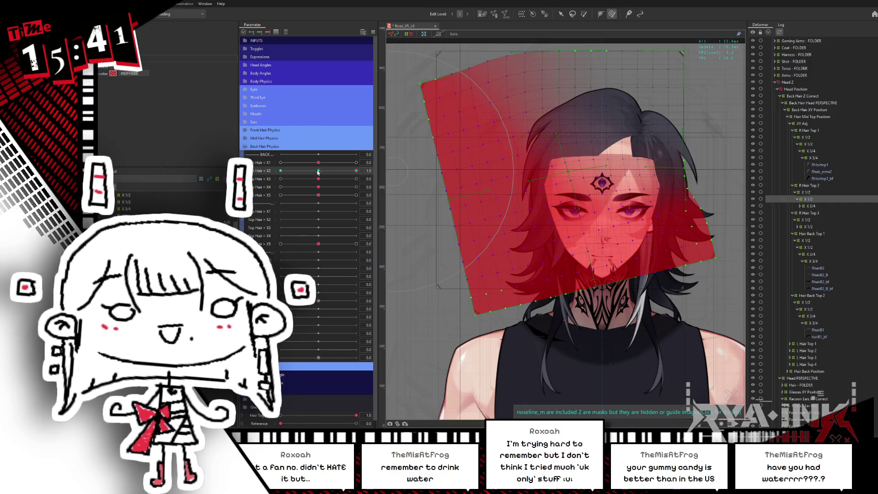
Step: Sweep Top Hair X2 across its range with grids hidden, checking the R Hair Top 3 X 1/2 deformer's sway
left_click_drag(318, 172, 285, 171)
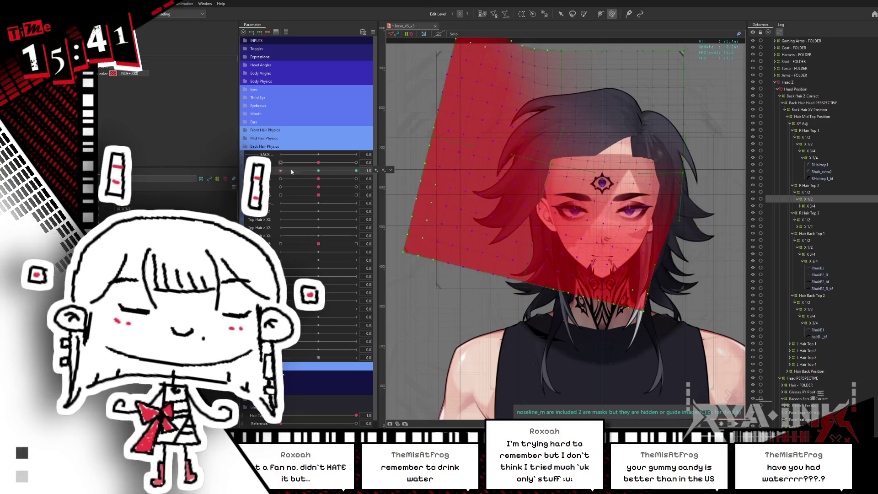
key("h")
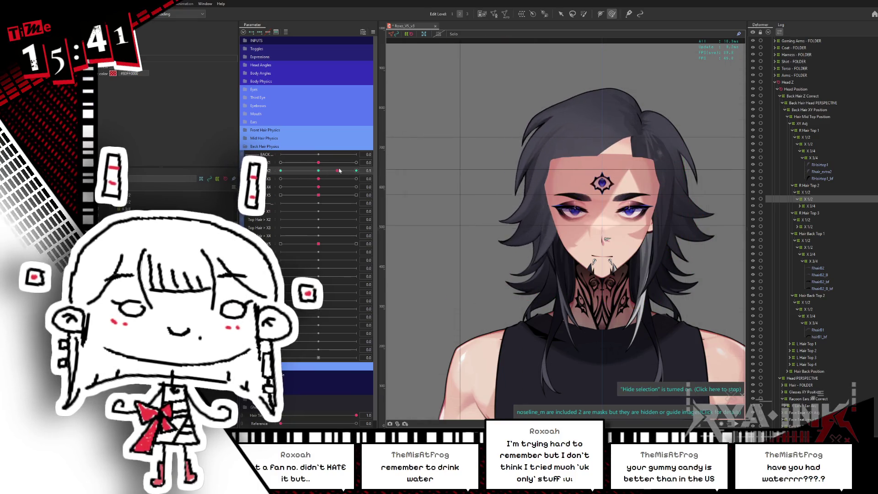
left_click_drag(296, 174, 390, 170)
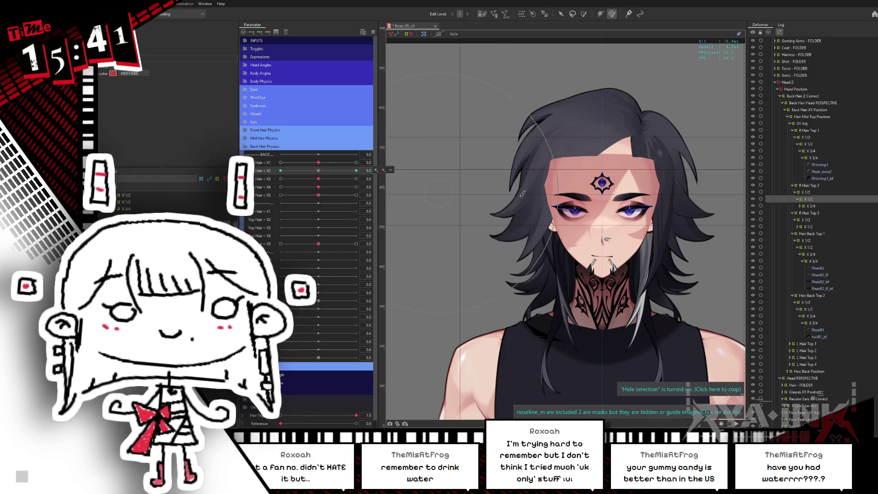
left_click(809, 227)
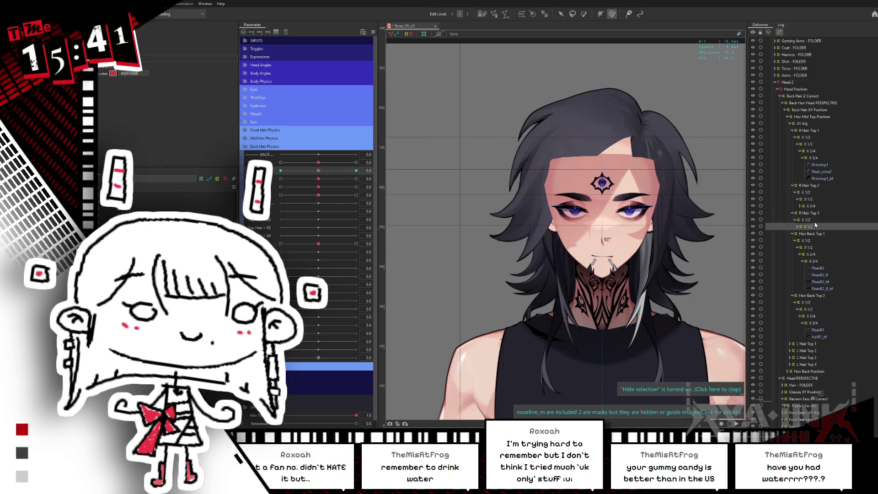
key("h")
left_click(351, 167)
left_click(319, 174)
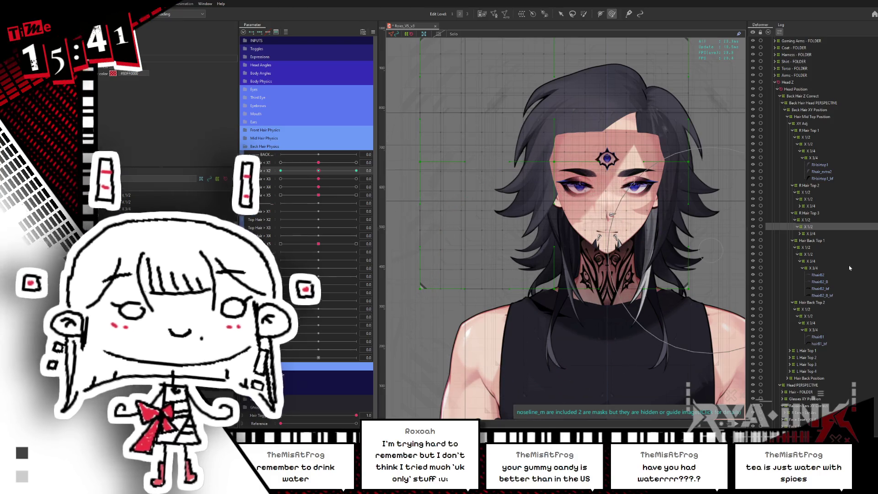
Step: Check the Hair Back Top 1 X 1/2 deformer by swinging Top Hair X2 to -1.0 and back to 0.0
left_click(822, 254)
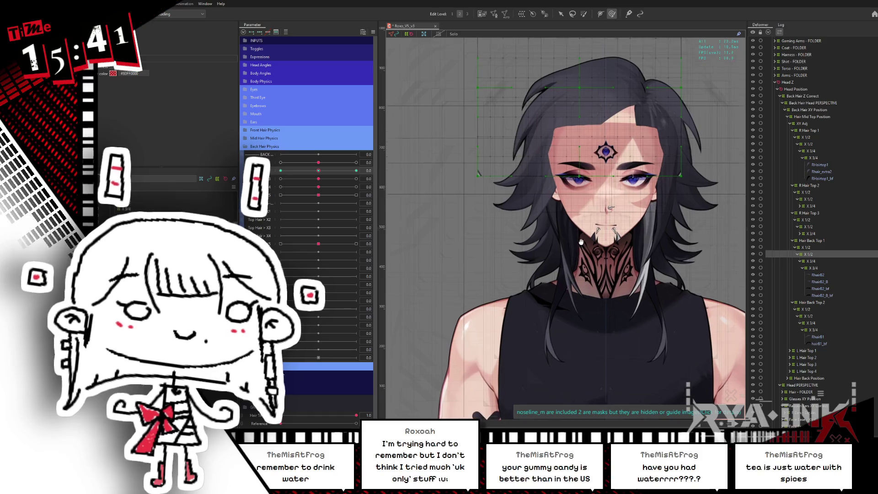
left_click(326, 170)
left_click_drag(300, 174, 280, 171)
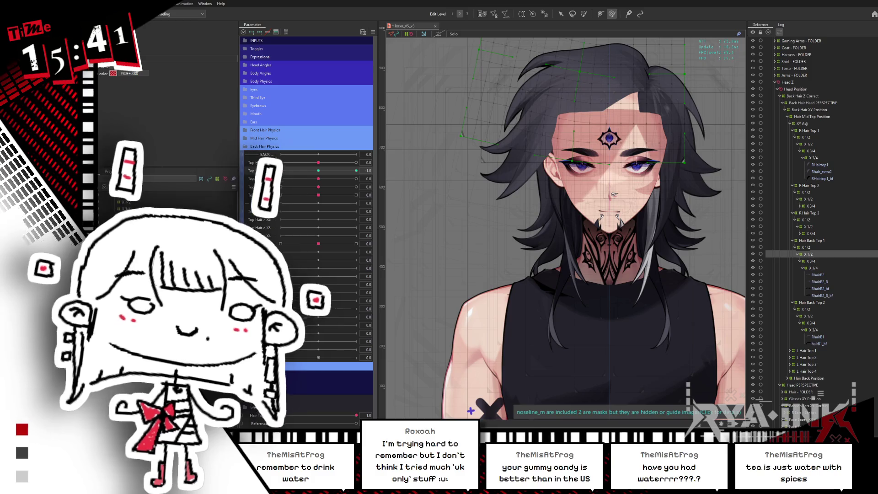
left_click_drag(280, 170, 318, 170)
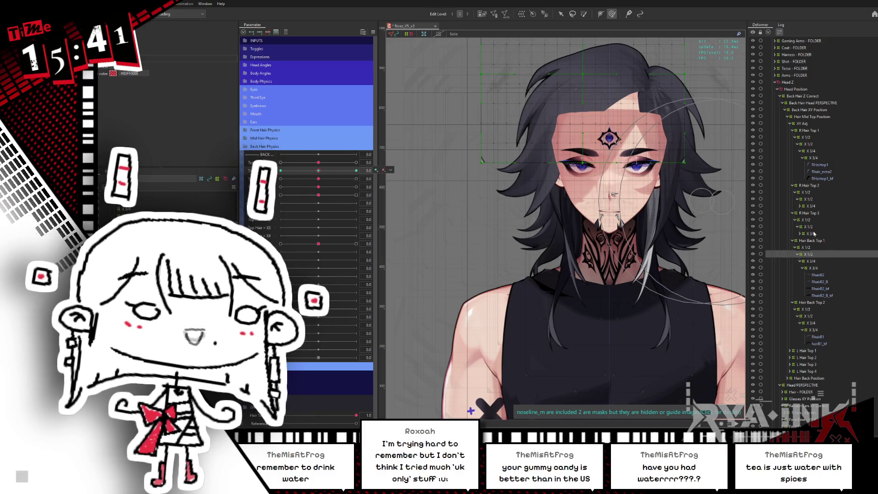
Step: Multi-select the top hair X 1/2 deformers, hide them, reset Top Hair X2 to 0 and launch the preview
left_click(813, 227)
left_click(809, 199, "ctrl")
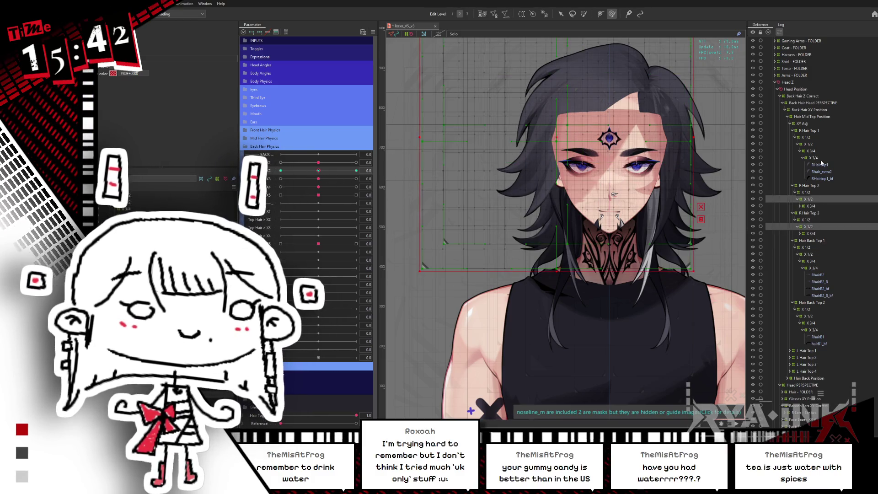
left_click(805, 144, "ctrl")
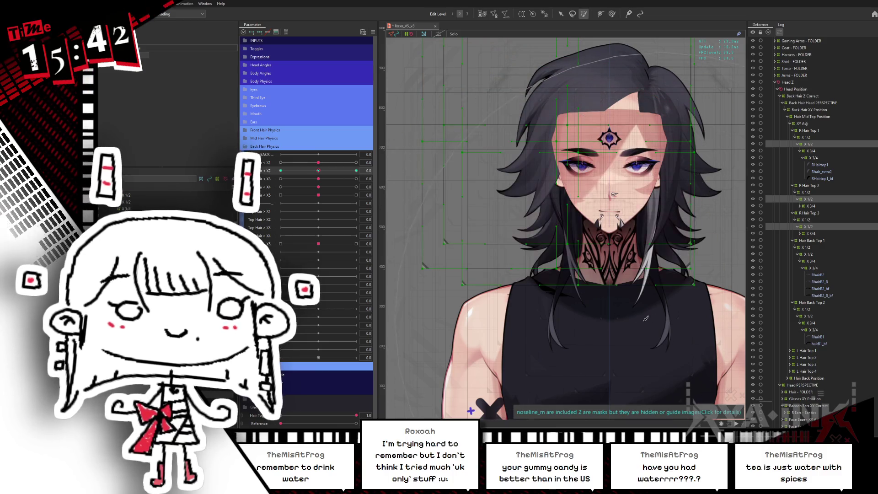
left_click(333, 170)
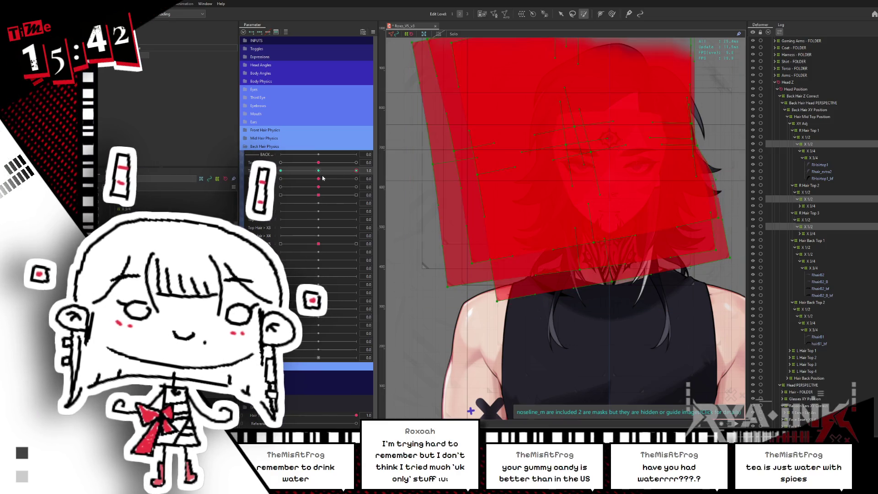
key("ctrl+h")
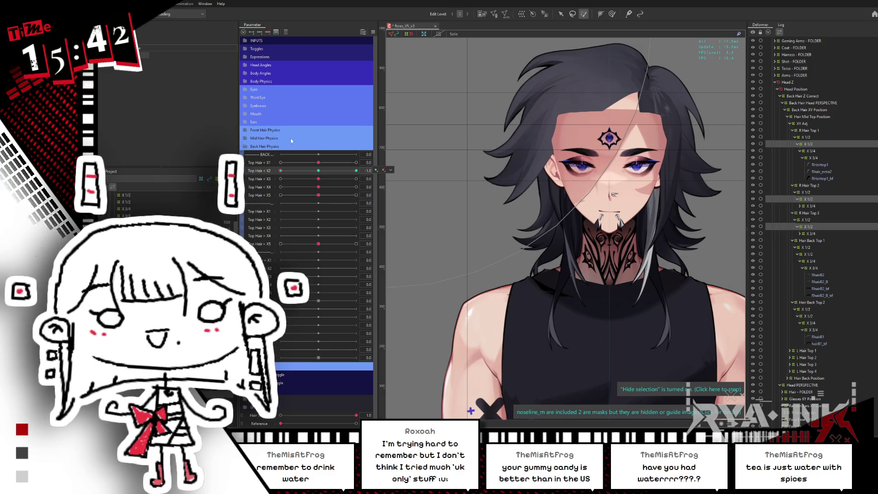
left_click(318, 170)
key("alt+Tab")
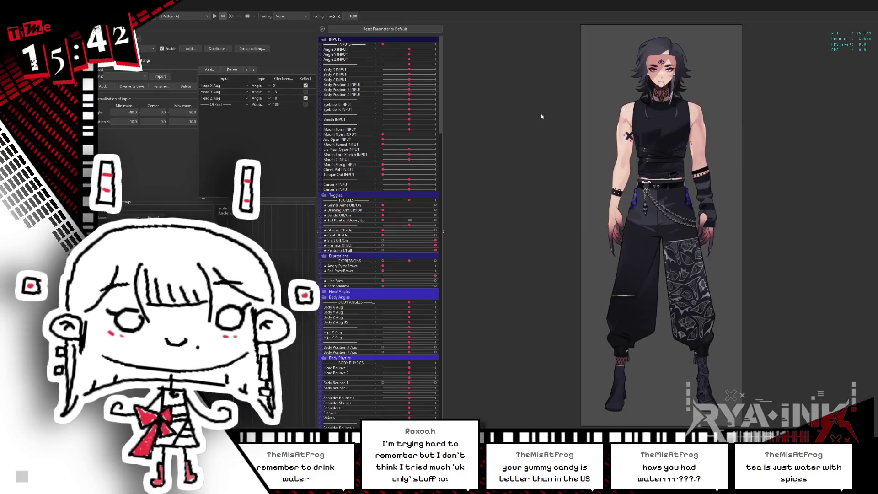
scroll(670, 111, "up", 5)
scroll(671, 112, "up", 3)
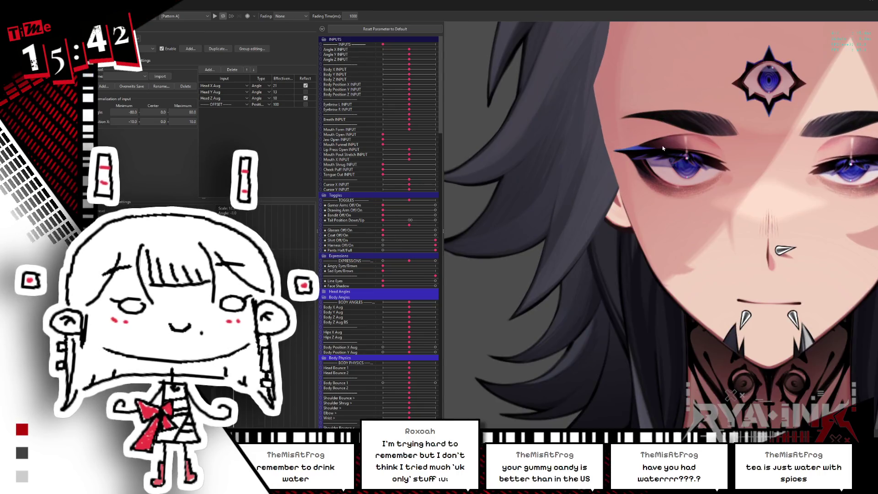
scroll(685, 132, "up", 2)
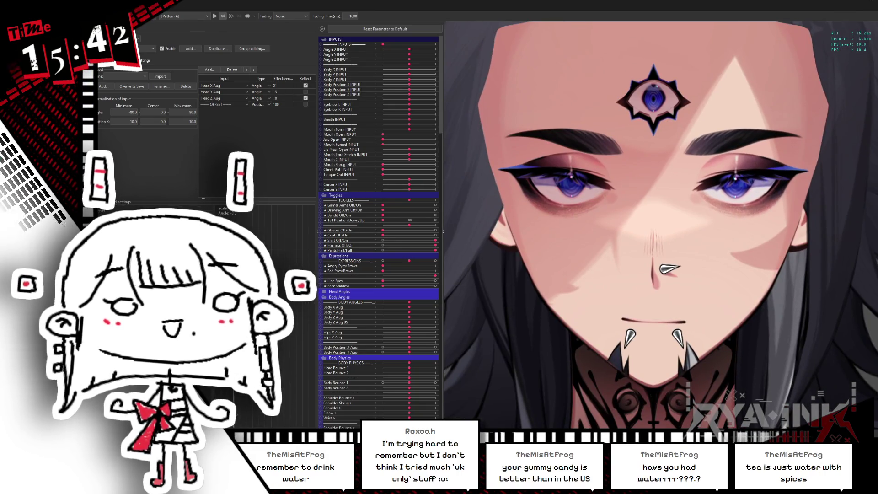
Step: Check the External Application Integration Settings show VTube Studio connected, then return to the editor
left_click(143, 13)
left_click(175, 67)
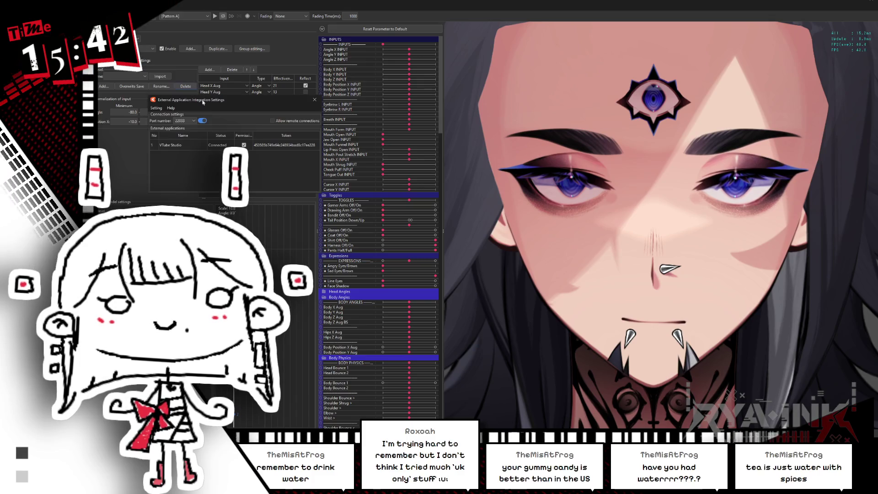
left_click(314, 101)
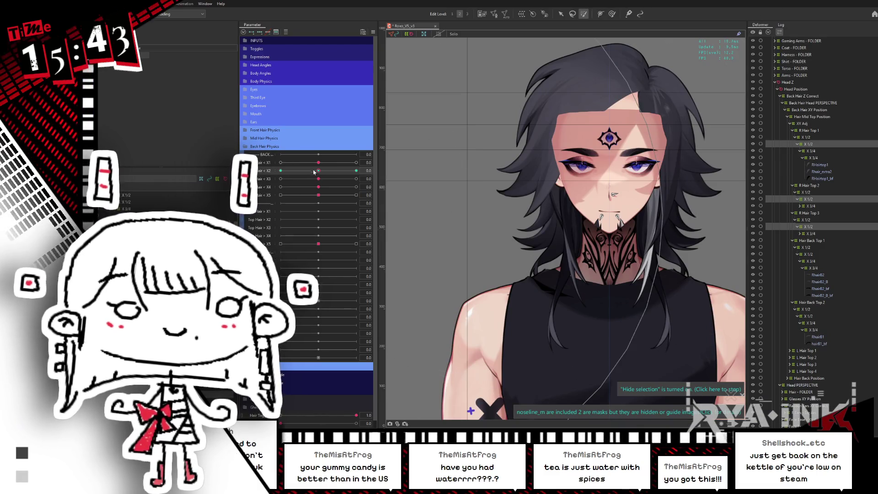
left_click(245, 148)
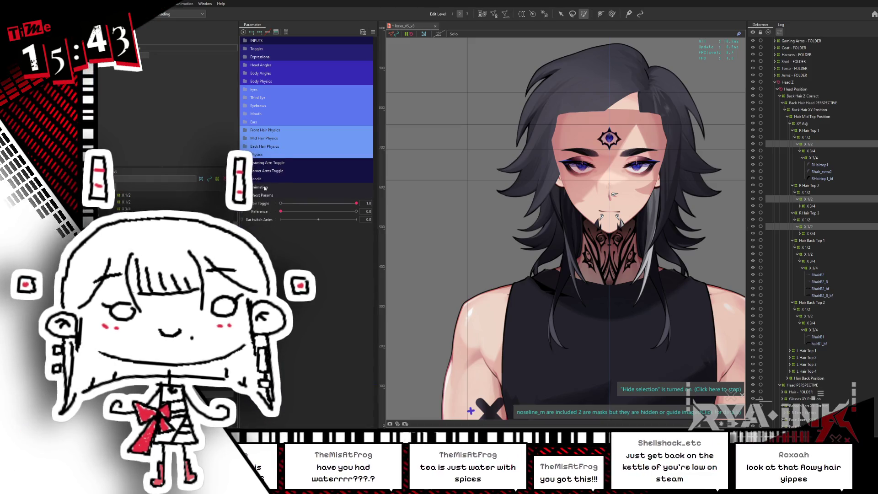
Step: Reopen the preview twice to watch the tracked hair sway, collapsing its parameter list, then return to editing
key("alt+Tab")
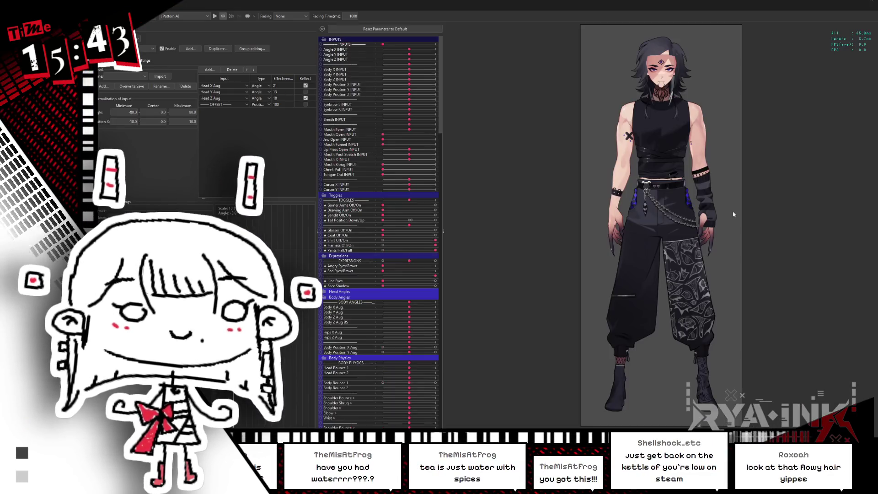
scroll(675, 69, "up", 3)
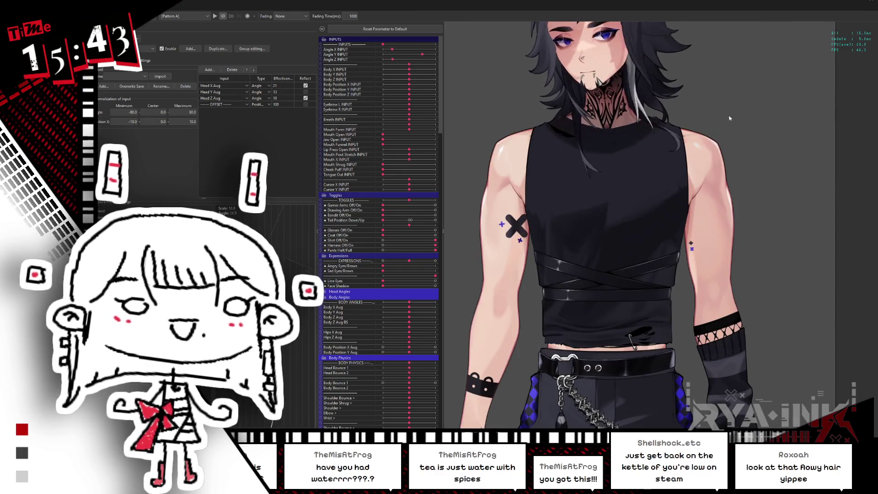
scroll(741, 196, "up", 3)
scroll(741, 196, "up", 2)
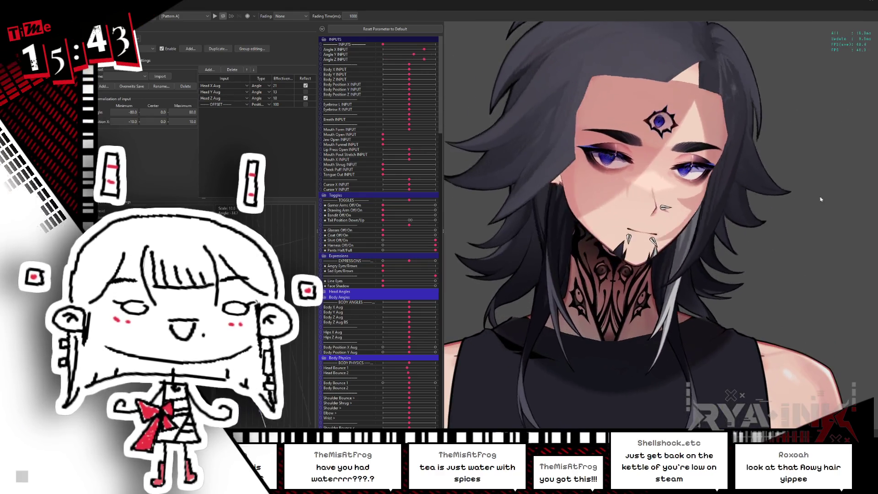
scroll(588, 221, "up", 2)
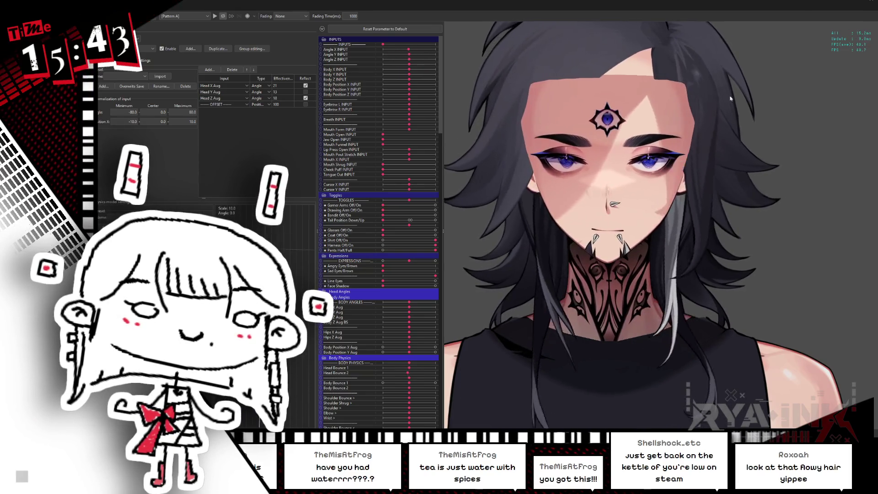
left_click(872, 9)
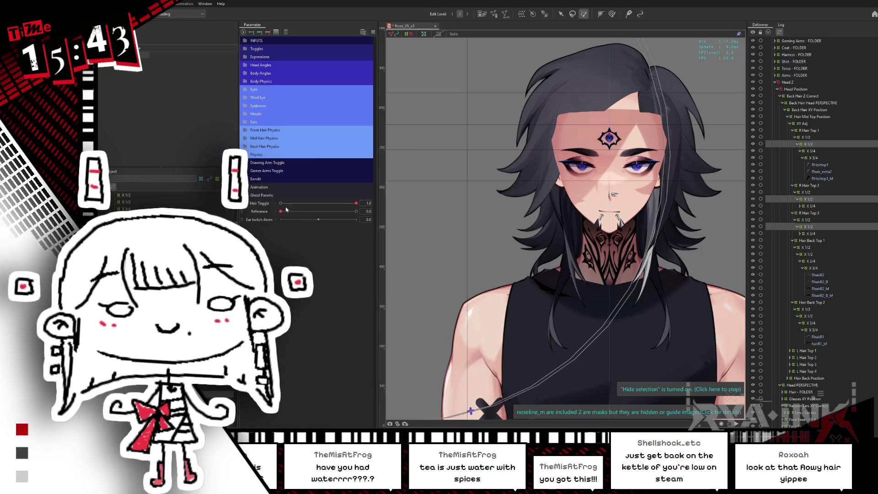
key("alt+Tab")
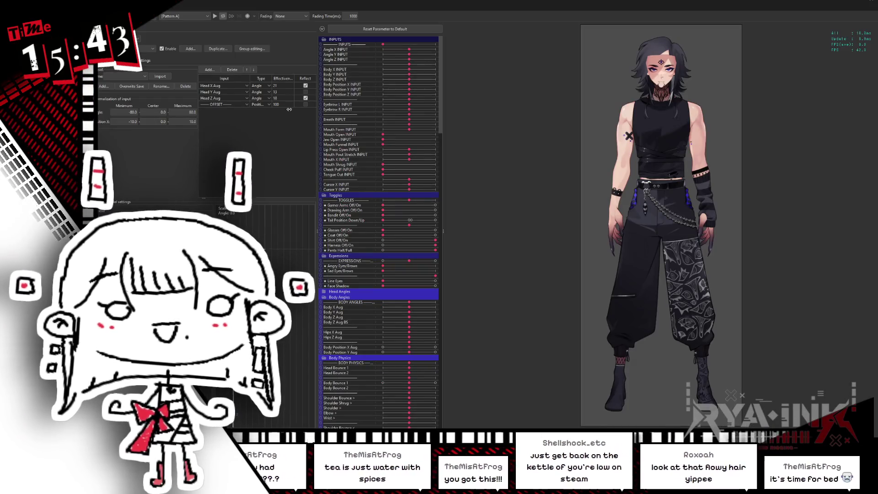
left_click(350, 254)
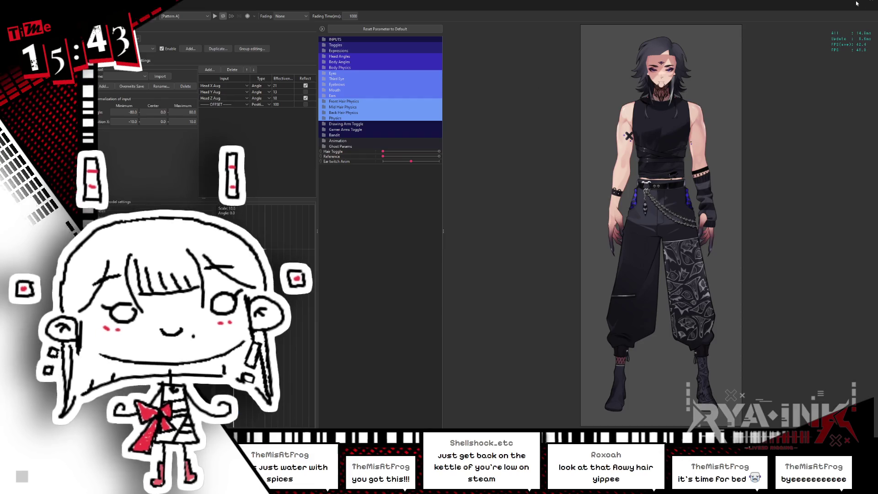
key("alt+Tab")
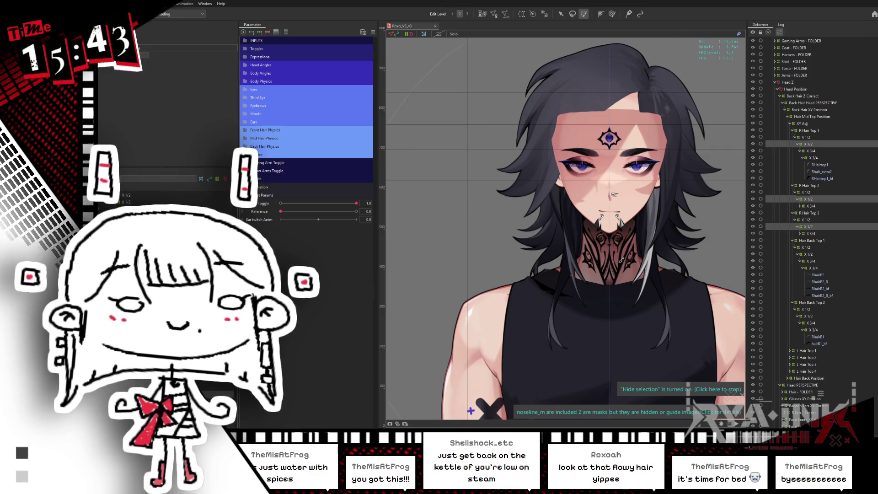
Step: Multi-select the X 3/4 deformers under R Hair Top 1, 2, 3 and Hair Back Top 1
left_click_drag(628, 259, 581, 221)
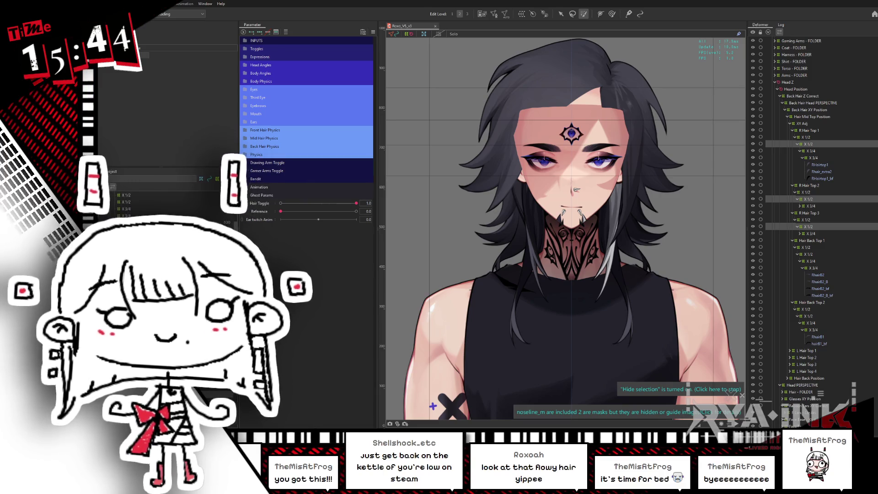
scroll(476, 150, "up", 1)
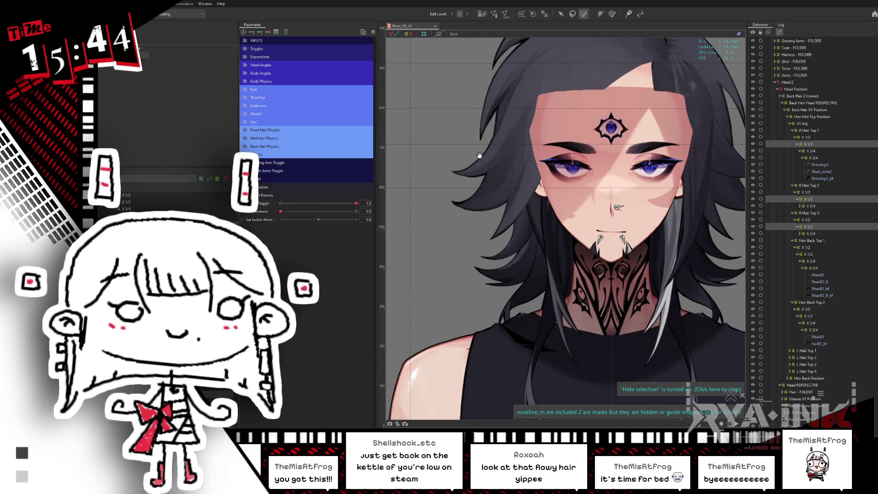
scroll(476, 150, "up", 1)
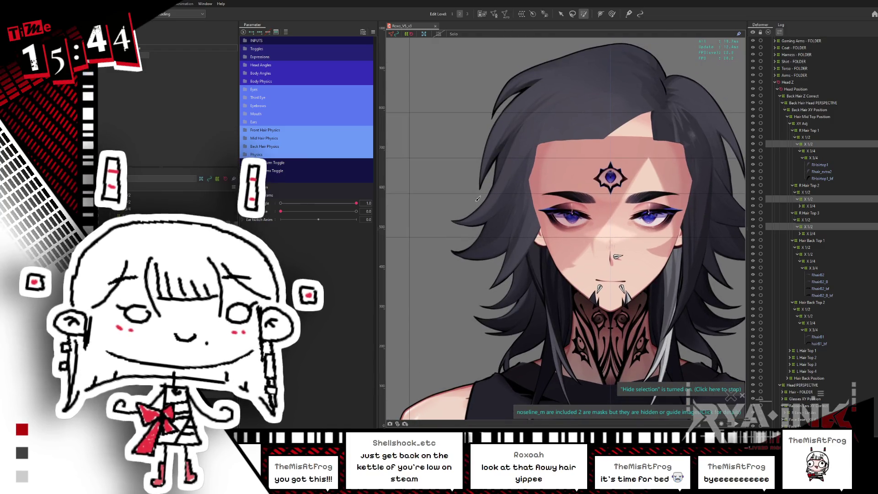
left_click(809, 152)
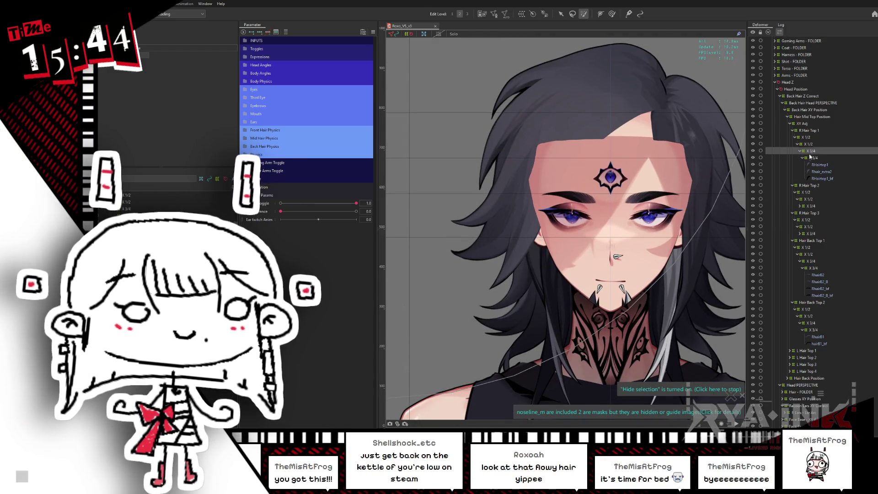
left_click(810, 205, "ctrl")
left_click(811, 233, "ctrl")
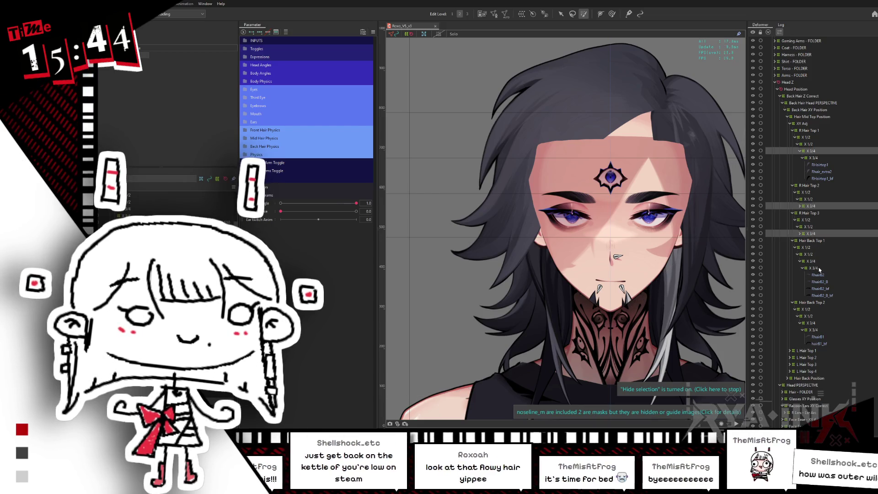
left_click(813, 268, "ctrl")
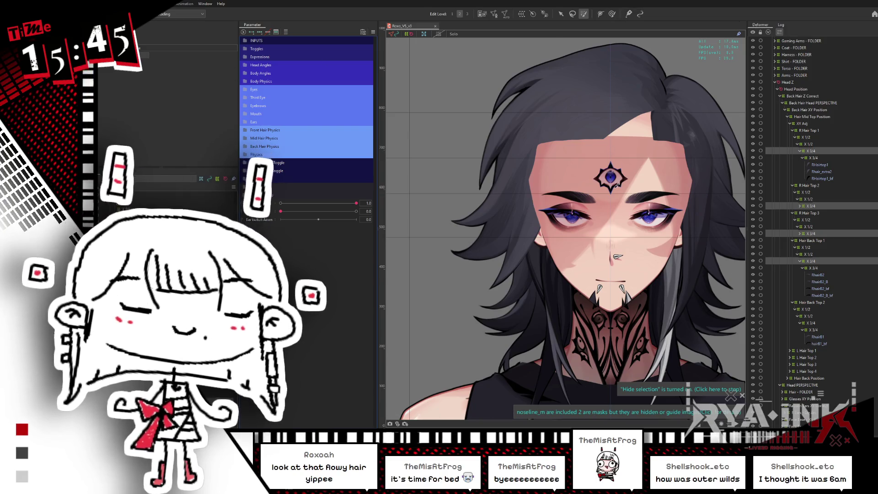
Step: Reset the head pose, reveal the Top Hair parameters and swing Top Hair X3 to its extreme
left_click(647, 175)
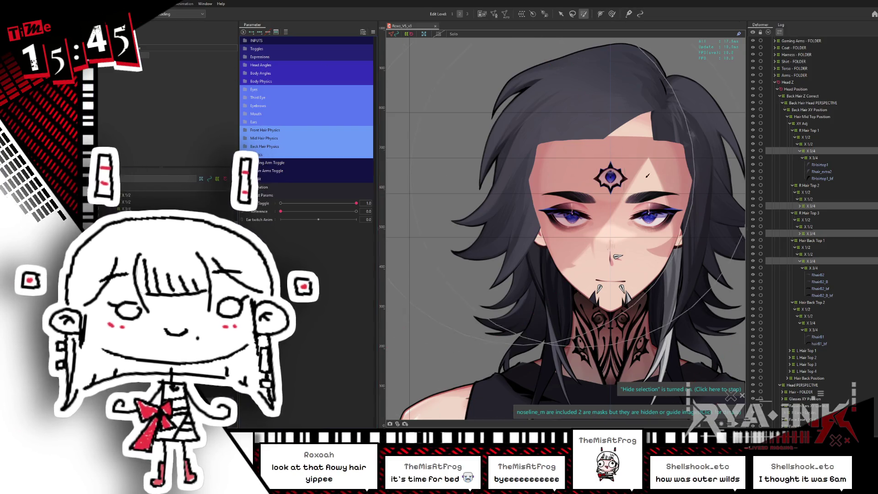
left_click(575, 165)
scroll(576, 165, "down", 2)
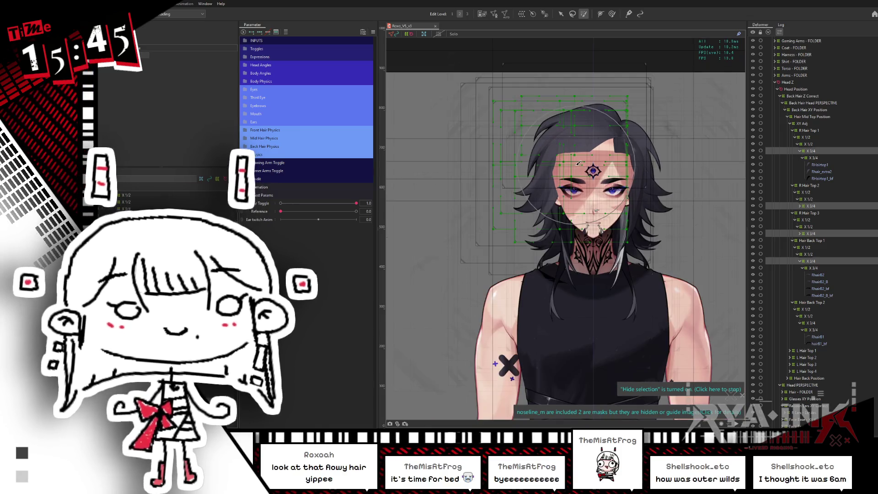
left_click_drag(560, 240, 546, 236)
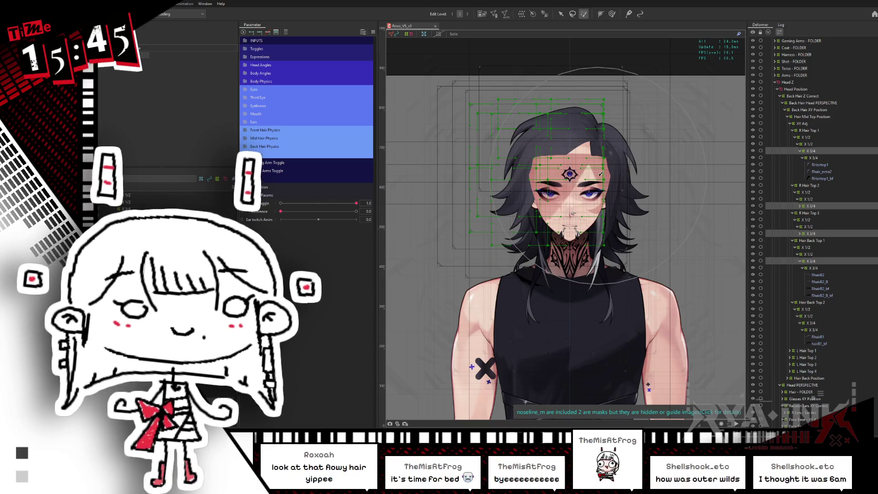
scroll(600, 173, "up", 2)
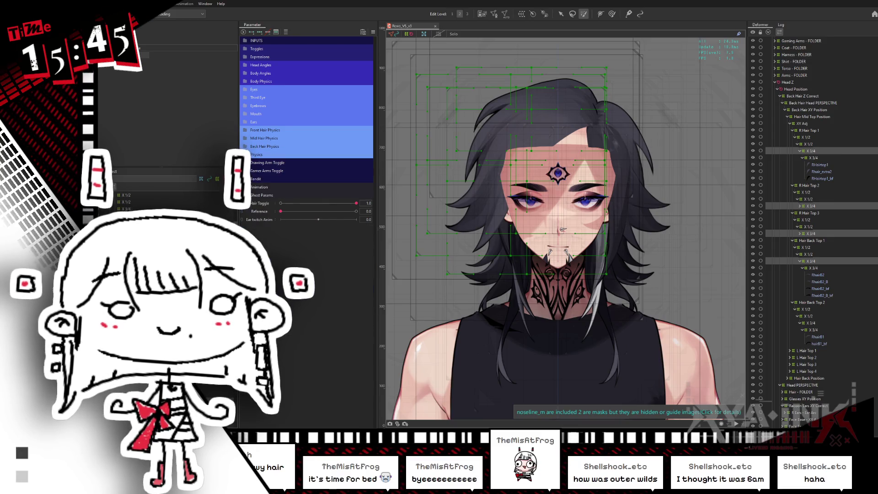
left_click(262, 145)
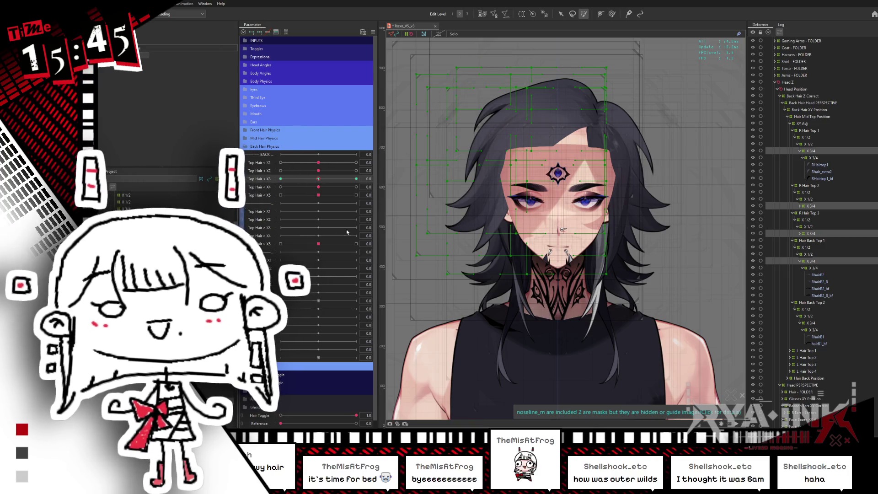
left_click_drag(323, 182, 319, 187)
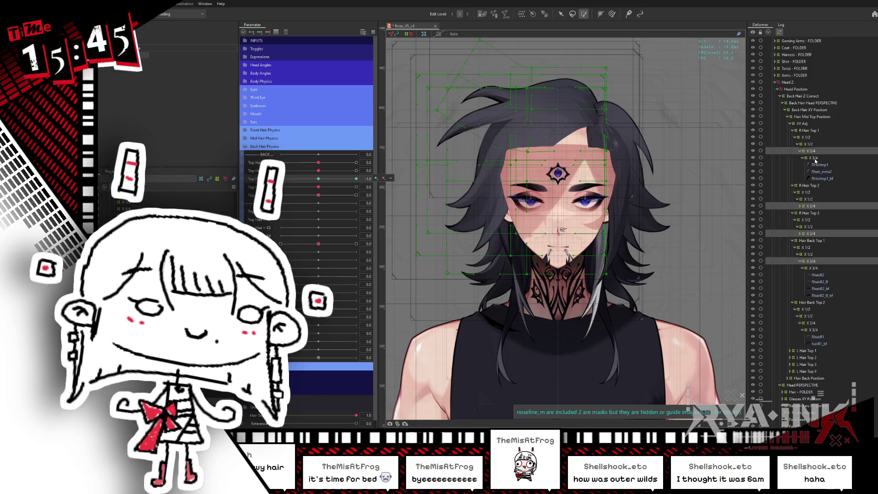
Step: Gather all four X 3/4 deformers and toggle Top Hair X3 between neutral and its extreme
left_click(812, 261)
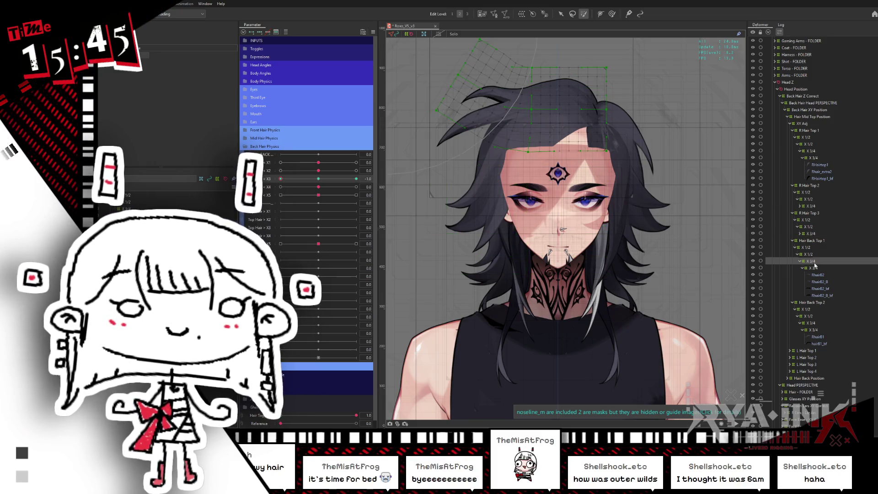
left_click(813, 234)
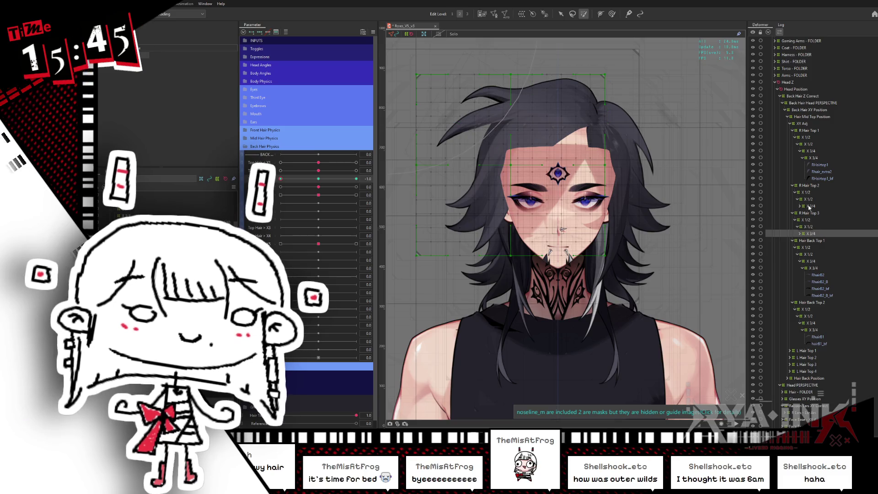
left_click(810, 205, "ctrl")
left_click(813, 157, "ctrl")
left_click(316, 180)
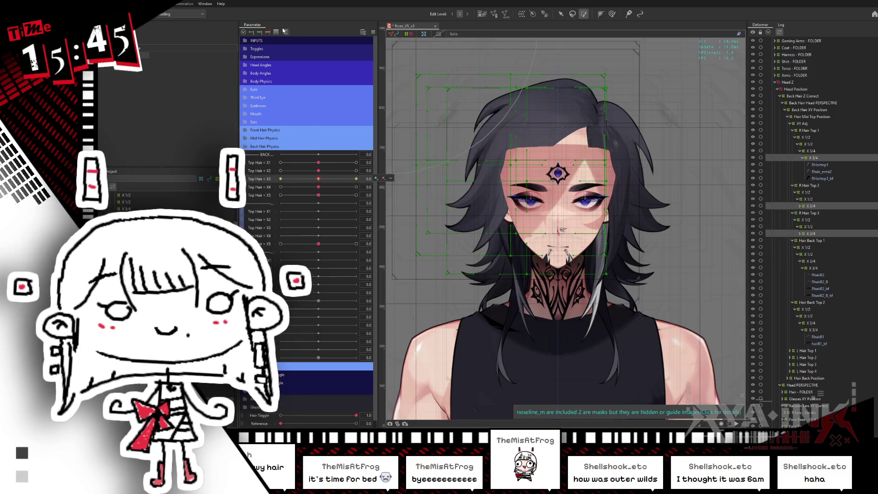
left_click_drag(305, 183, 277, 156)
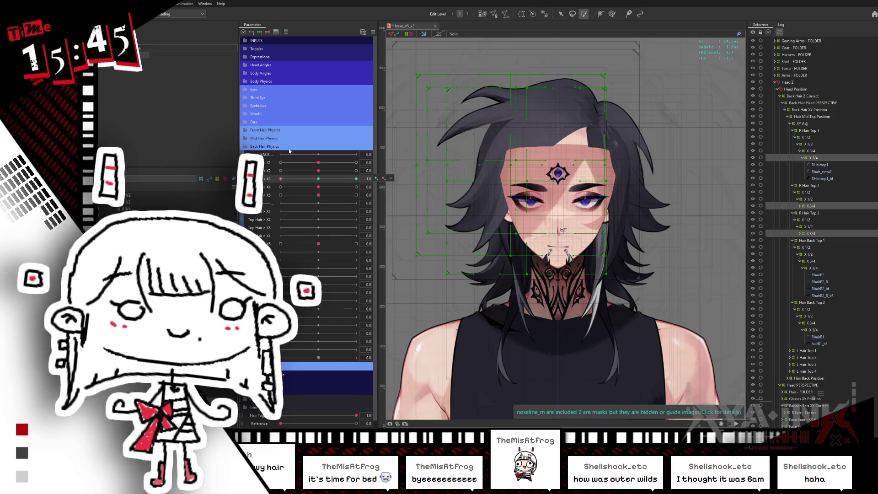
Step: Compare single and grouped X 3/4 deformers at Top Hair X3 zero, then select the right top hair art mesh
left_click(815, 157)
left_click_drag(535, 182, 562, 184)
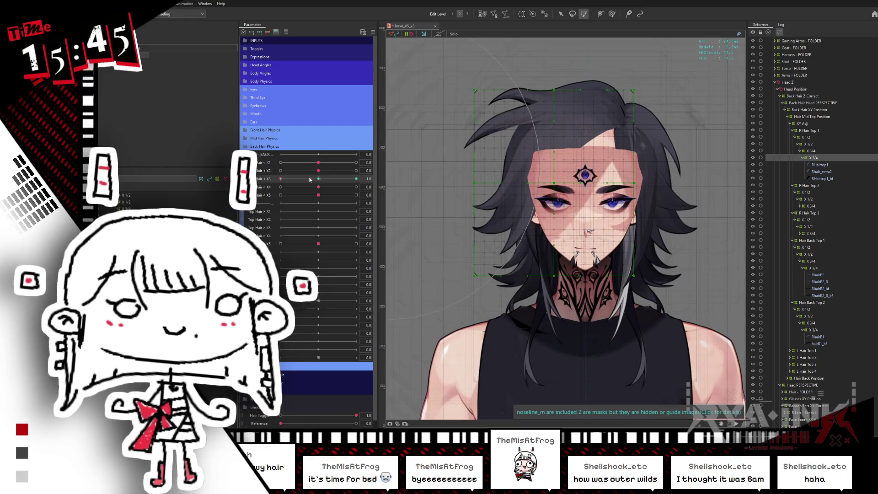
left_click(812, 151)
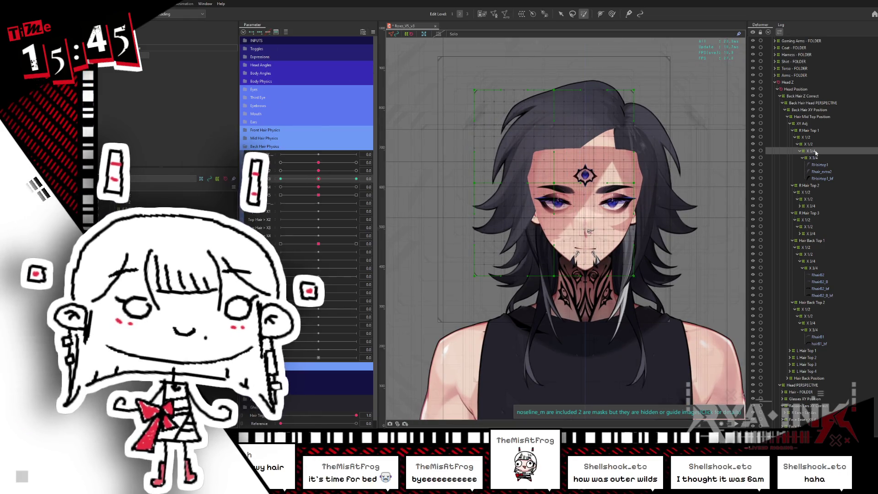
left_click(812, 206, "ctrl")
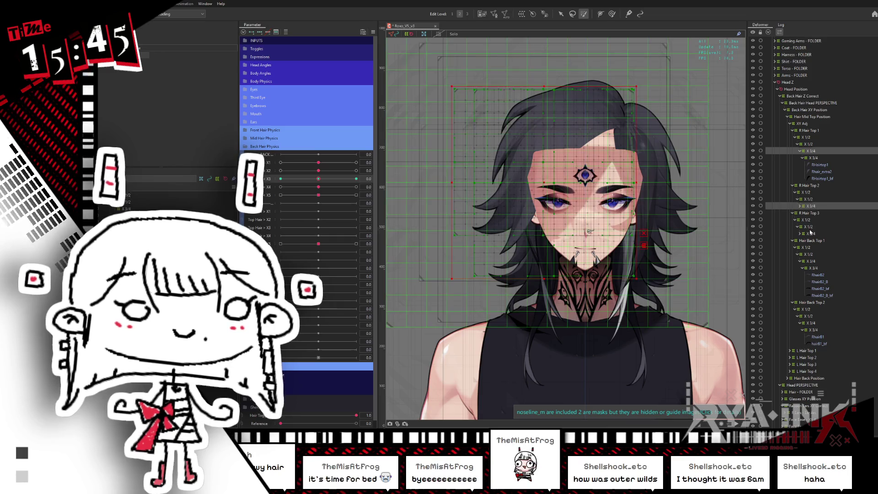
left_click(809, 234, "ctrl")
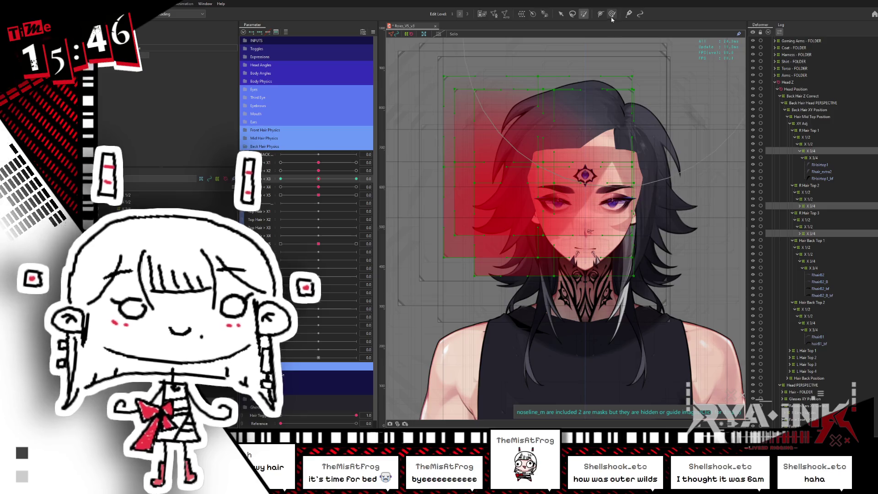
left_click(820, 165)
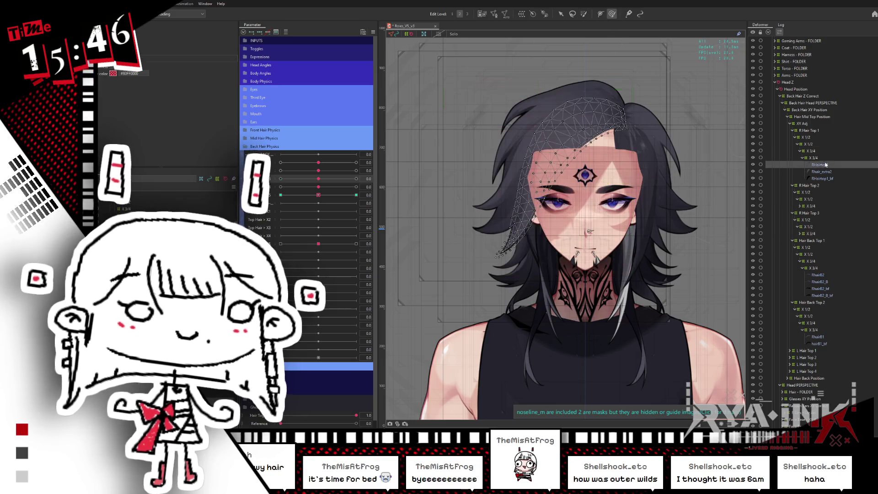
left_click(811, 205)
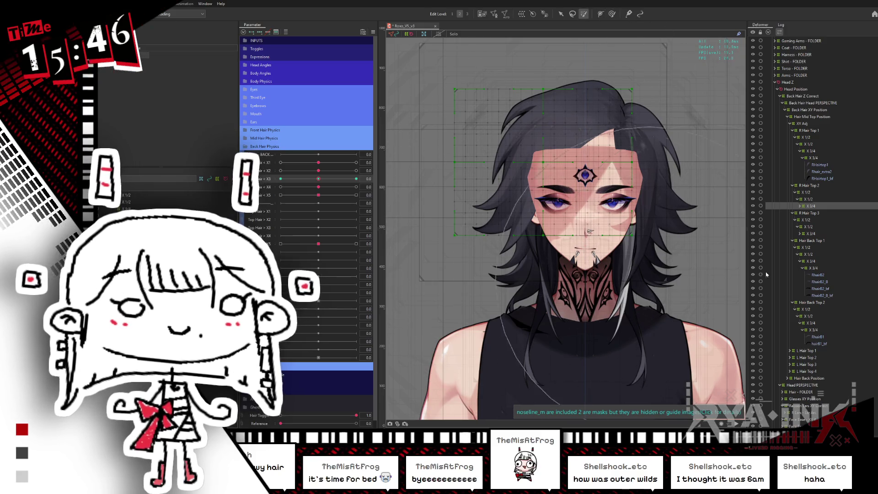
left_click(813, 233)
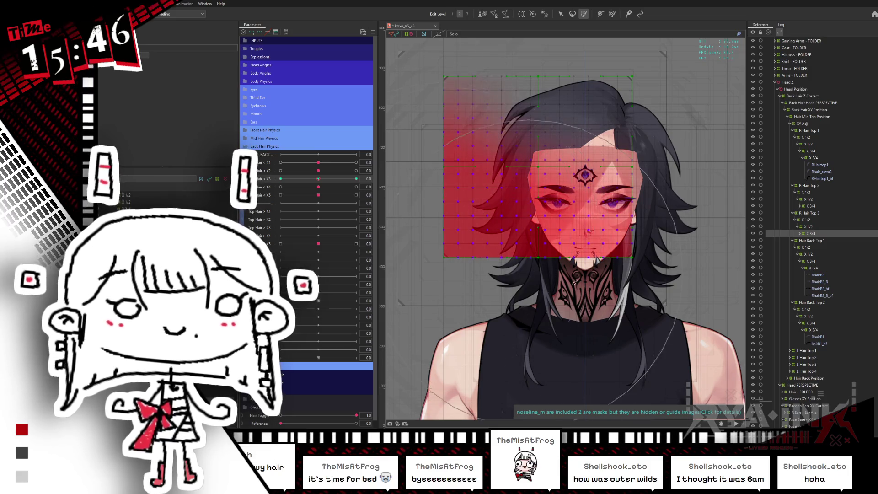
left_click(329, 179)
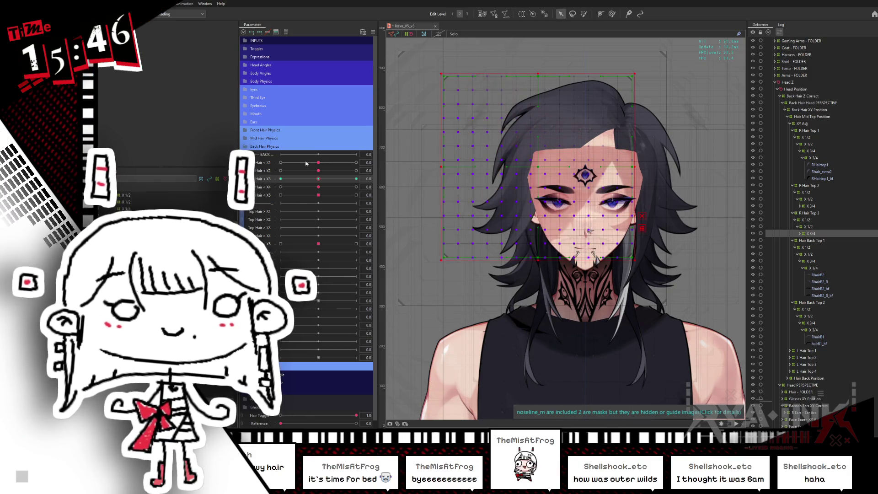
left_click(353, 176)
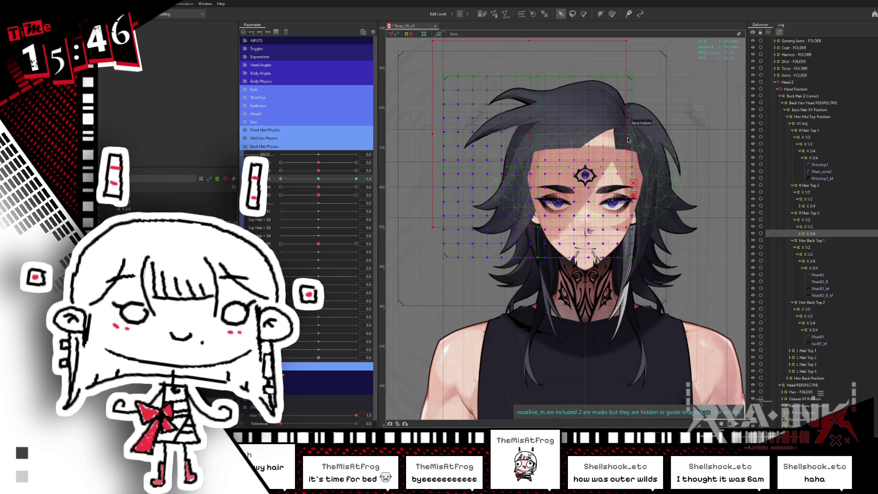
left_click_drag(632, 133, 621, 147)
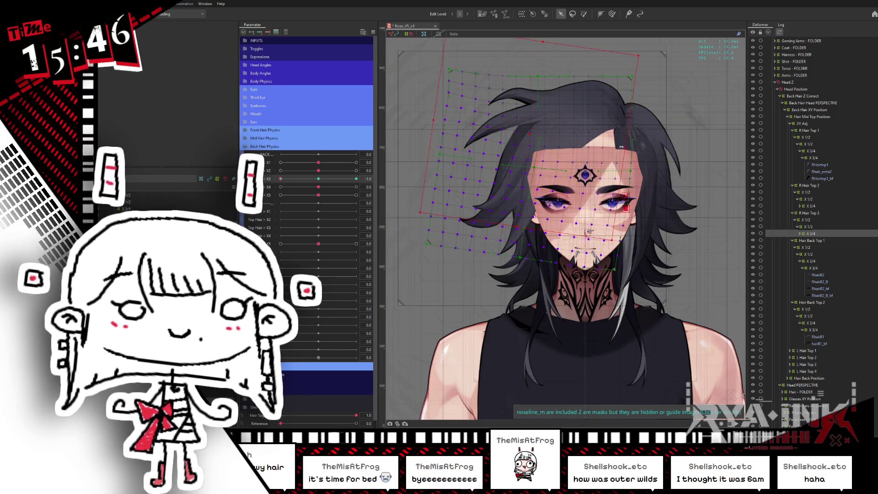
key("ctrl+z")
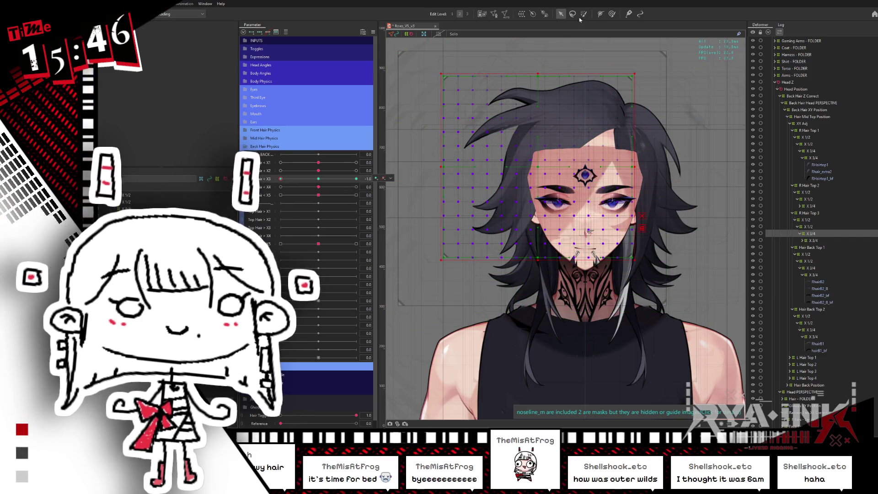
left_click(482, 154)
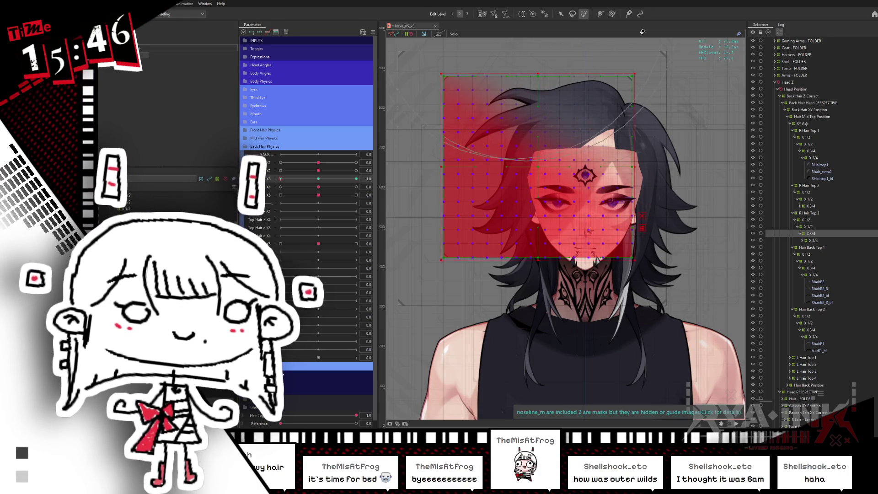
Step: Select the right top hair strands, try a skew of the warp grid and undo it
left_click(560, 14)
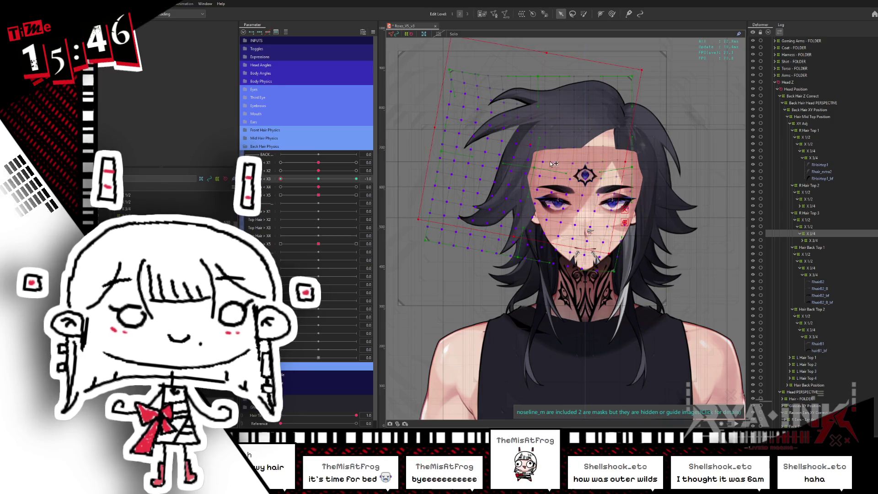
left_click(540, 148)
left_click(583, 15)
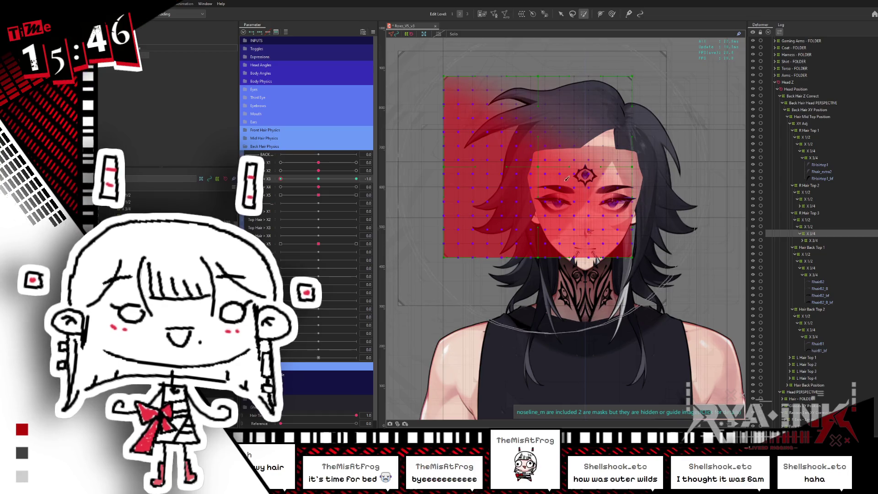
left_click(513, 167)
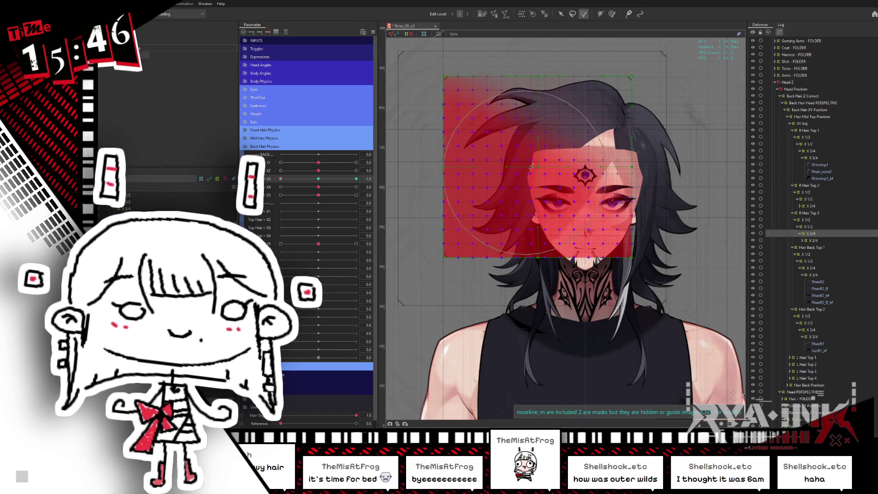
left_click(560, 14)
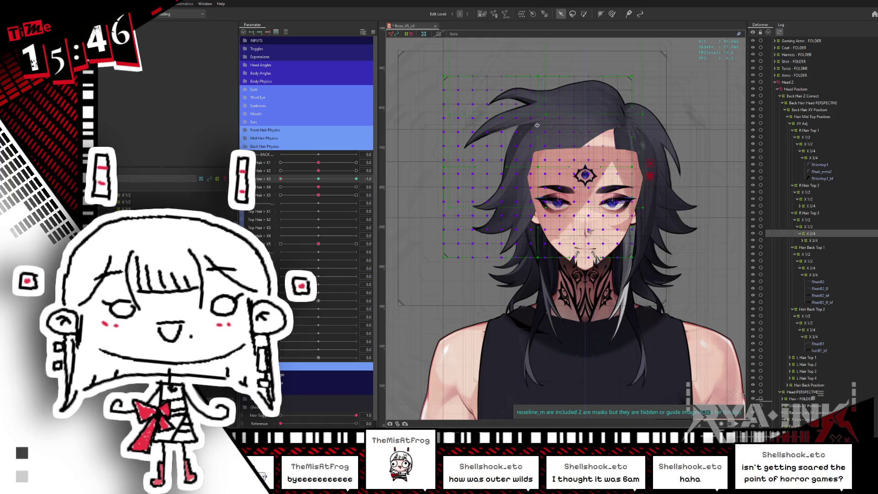
left_click_drag(543, 120, 640, 133)
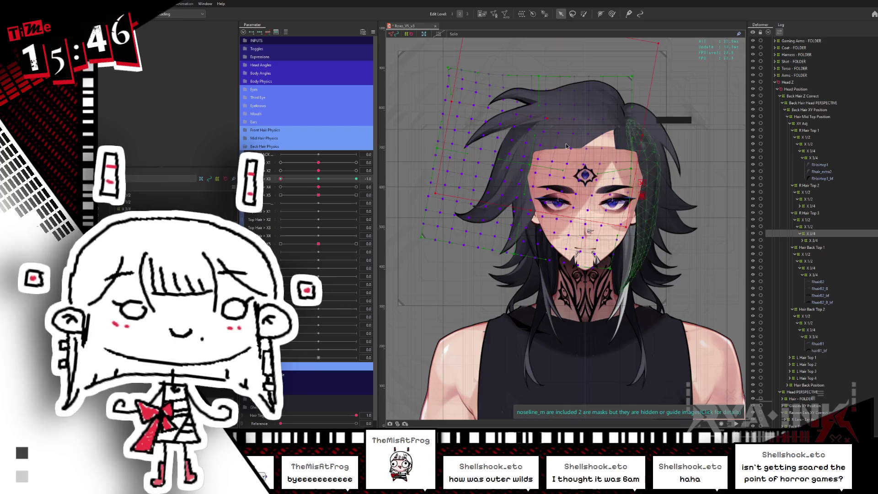
key("ctrl+z")
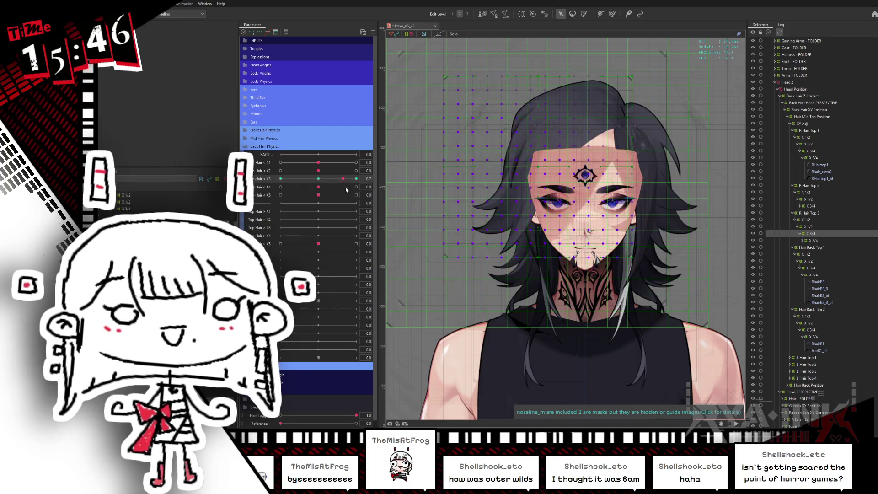
Step: Tilt the hair warp grid clockwise at the left extreme of Top Hair X3 and check it midway
left_click(280, 178)
key("b")
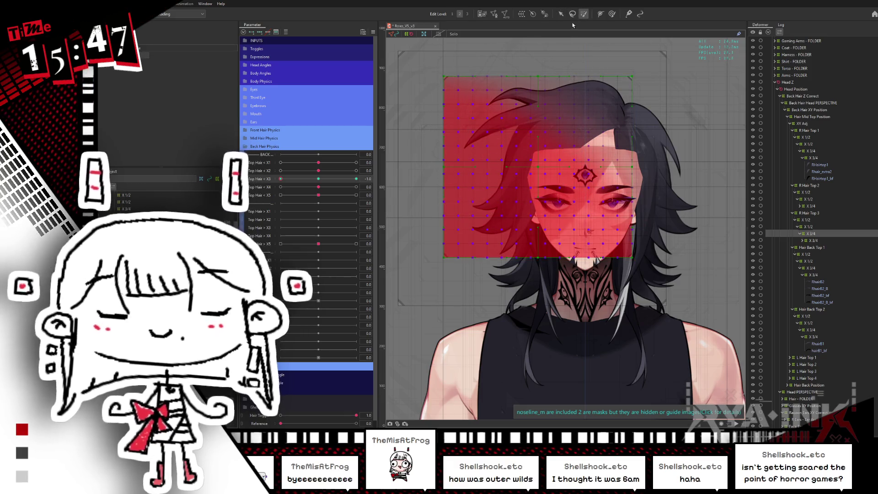
key("v")
left_click(319, 178)
left_click(280, 179)
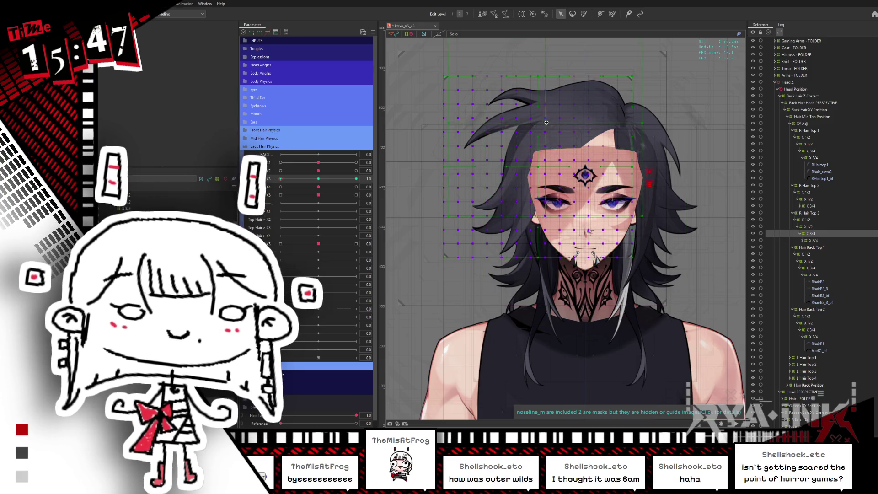
left_click_drag(648, 122, 645, 132)
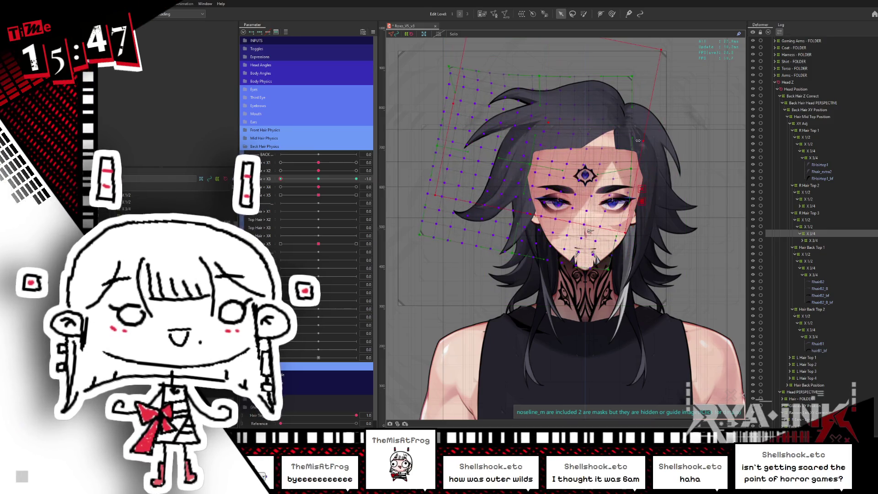
left_click(302, 179)
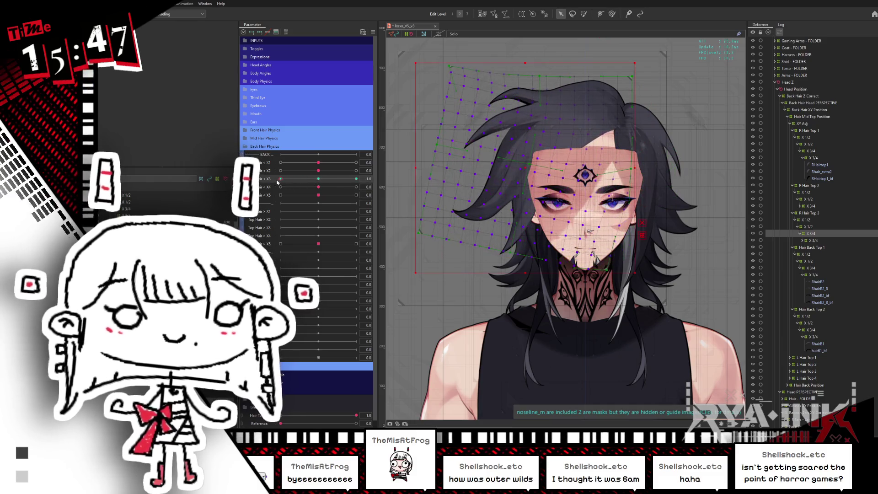
Step: Tilt the warp grid at the right extreme of Top Hair X3, then sweep the parameter with the overlay hidden
left_click_drag(314, 183, 542, 160)
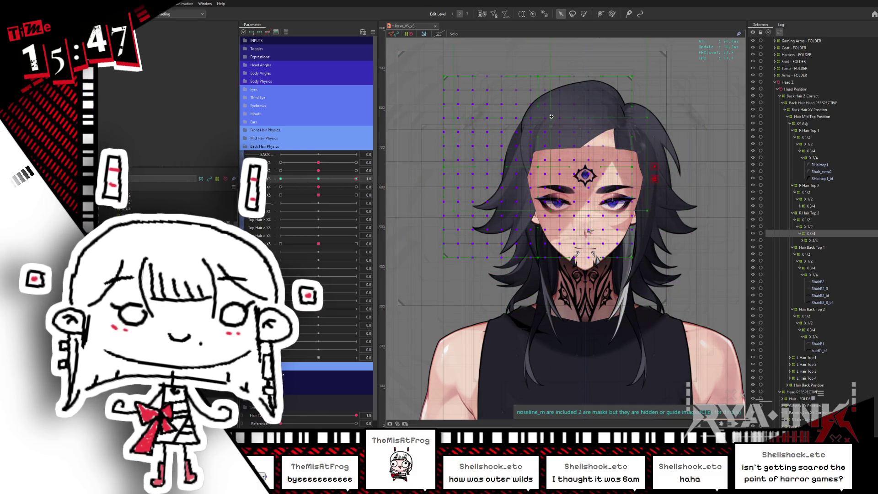
left_click_drag(655, 117, 671, 100)
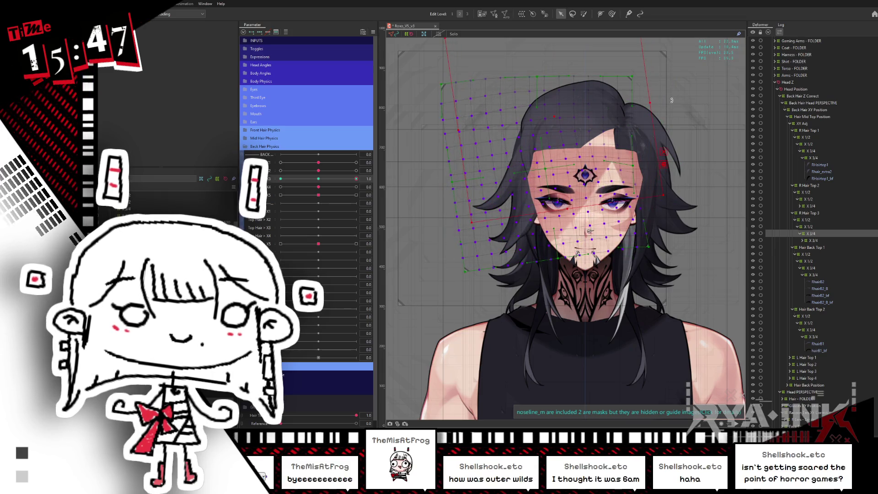
left_click(281, 172)
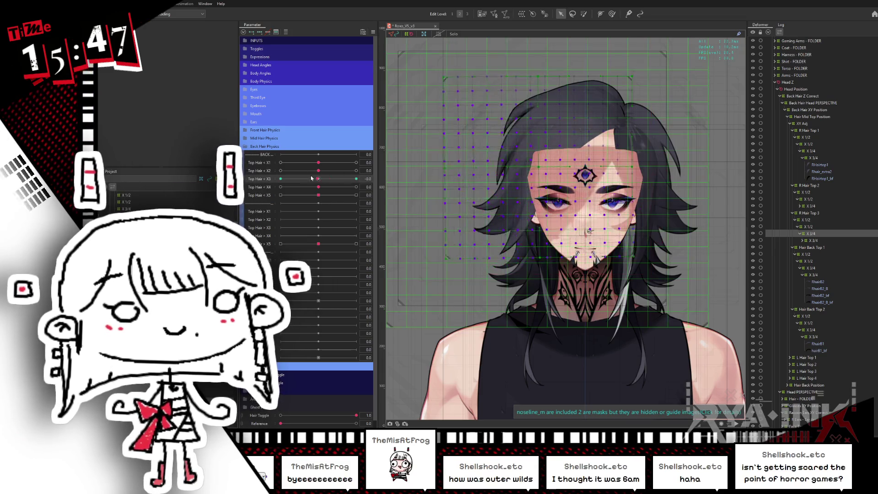
mouse_move(280, 171)
left_mouse_down()
mouse_move(344, 166)
mouse_move(281, 179)
left_mouse_up()
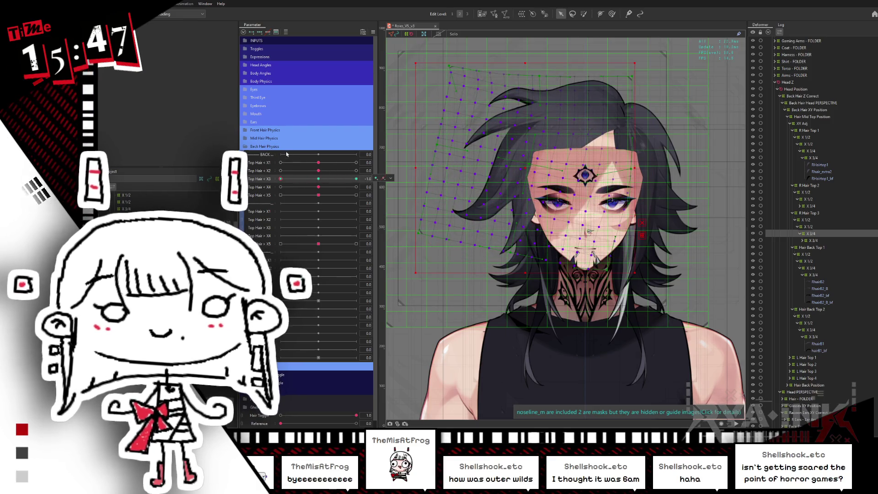
left_click(612, 13)
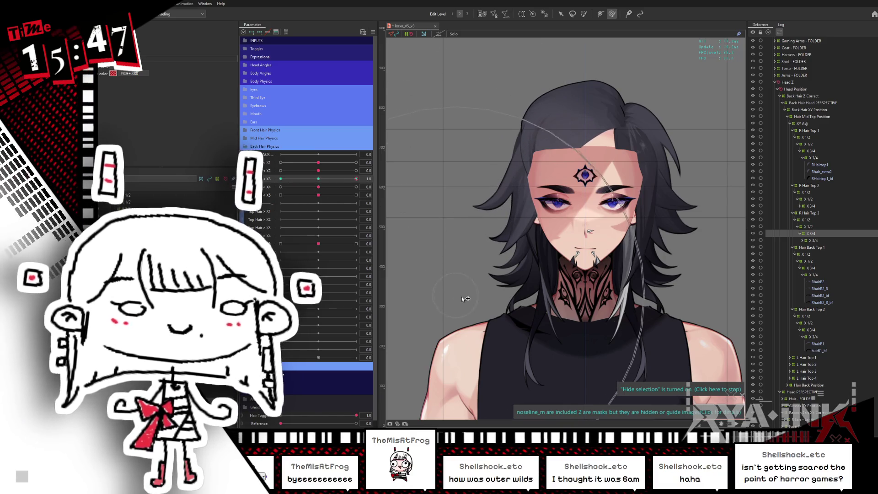
Step: Move the head, reset Top Hair X3 to zero and select the X 3/4 deformer under R Hair Top 2
left_click_drag(583, 259, 713, 205)
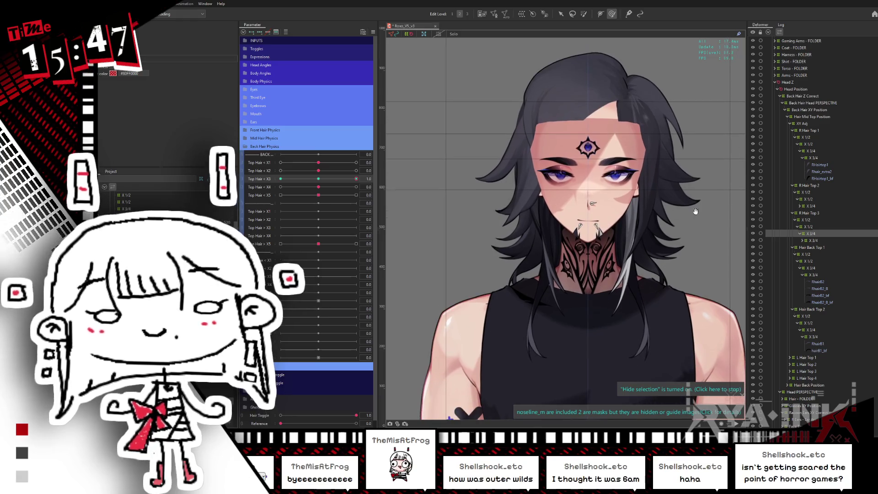
left_click(811, 206)
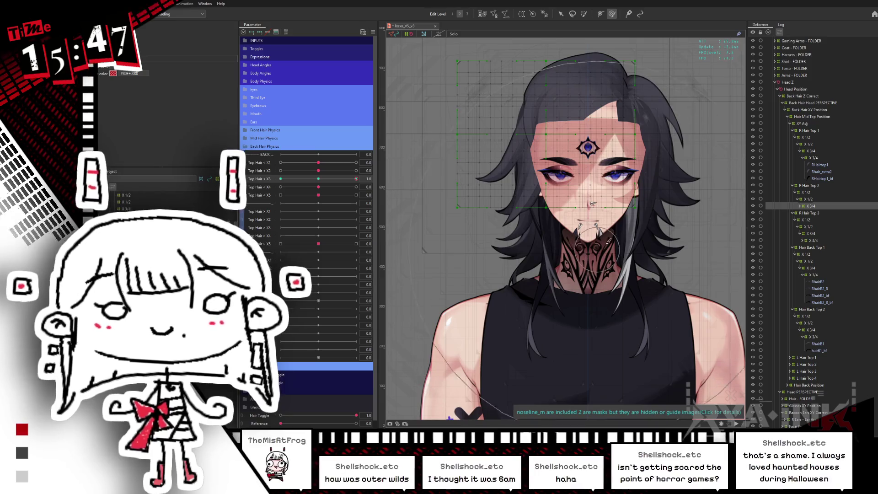
left_click(322, 178)
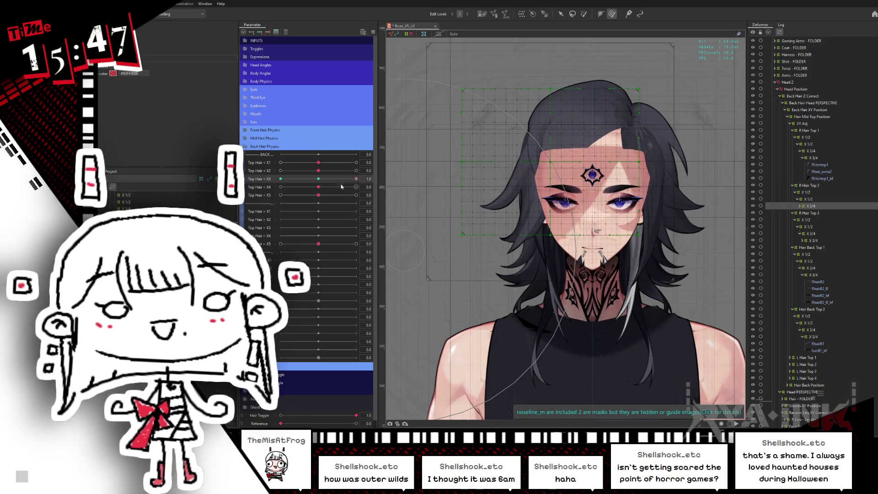
left_click(810, 199)
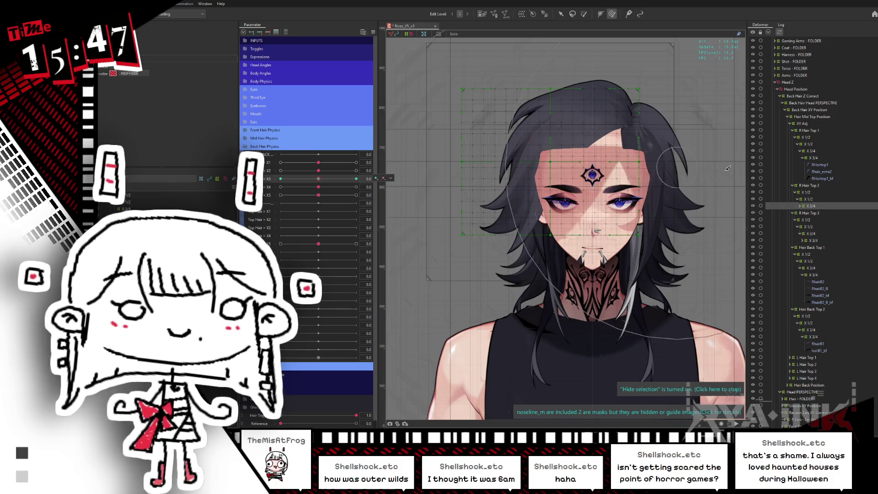
left_click(811, 206)
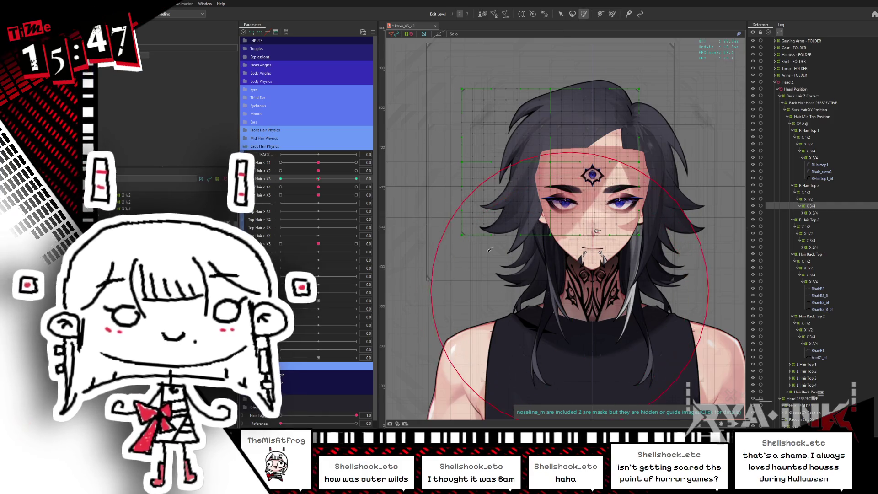
Step: Scrub the top hair parameter with the deformer overlay hidden to test the sway
key("ctrl+h")
left_click_drag(325, 181, 333, 180)
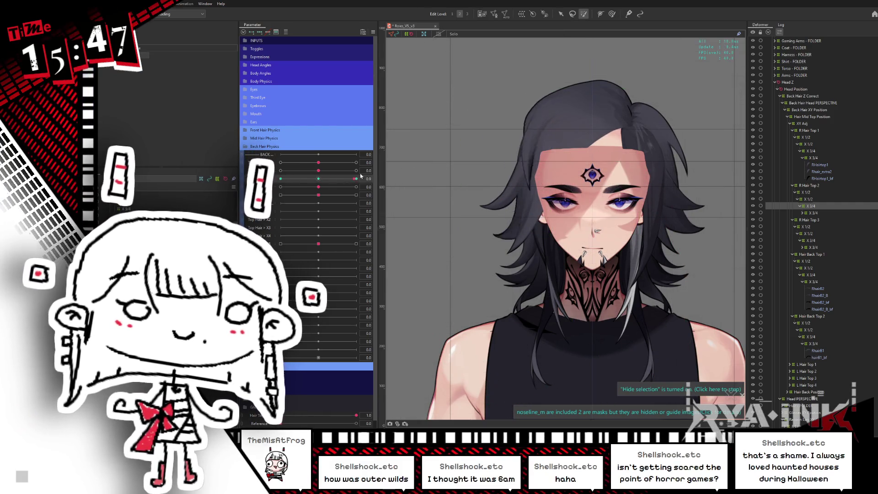
key("ctrl+h")
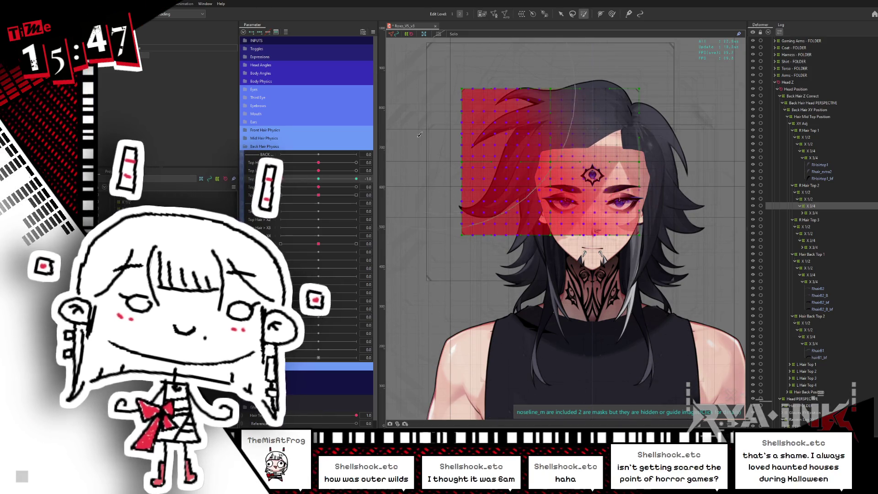
Step: Rotate the R Hair Top 2 warp grid counter-clockwise and preview it along Top Hair X3
key("v")
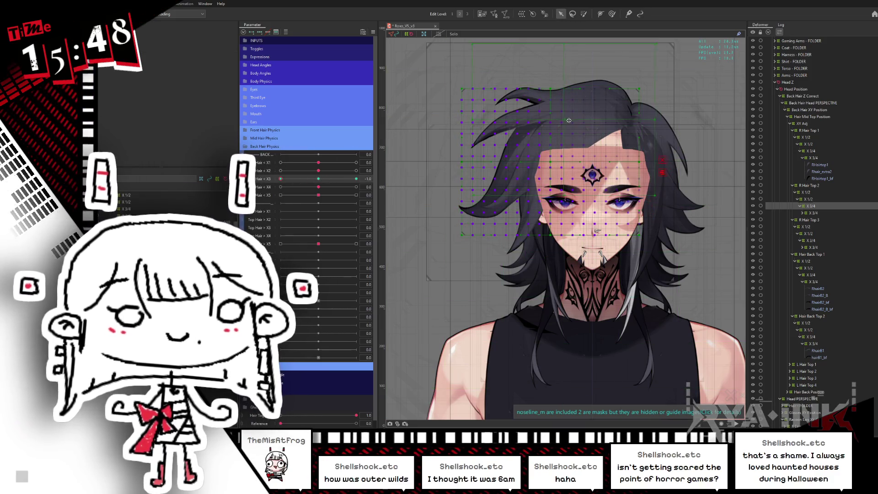
left_click_drag(667, 122, 653, 147)
left_click_drag(320, 181, 277, 194)
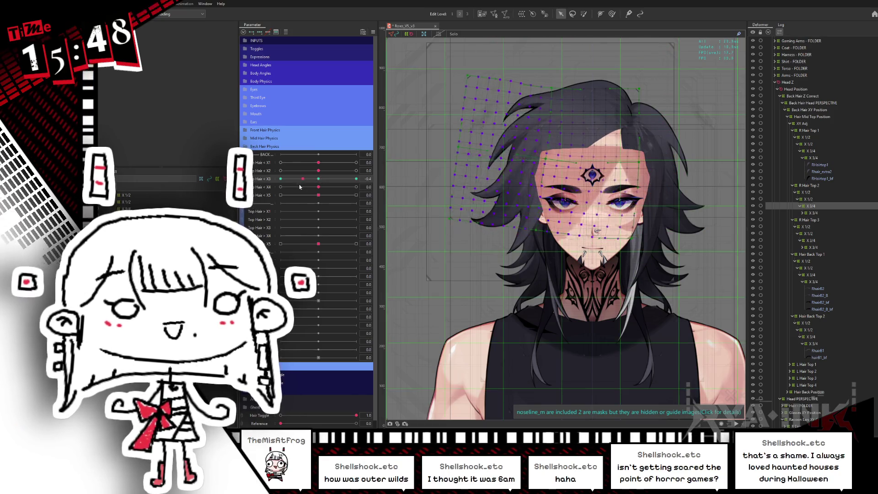
left_click(527, 151)
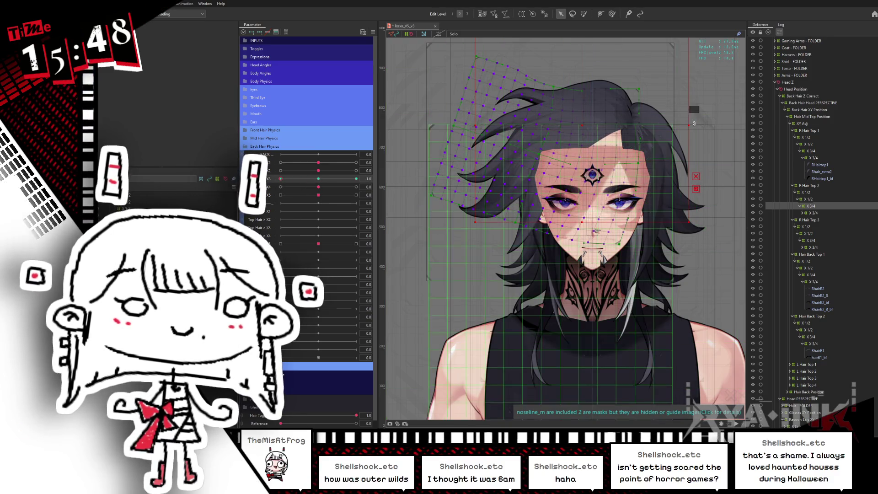
left_click_drag(692, 122, 690, 119)
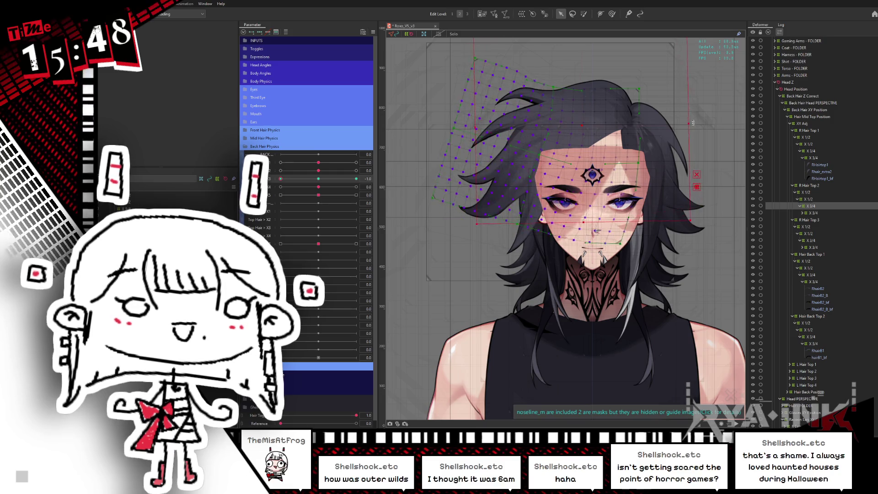
key("ctrl+h")
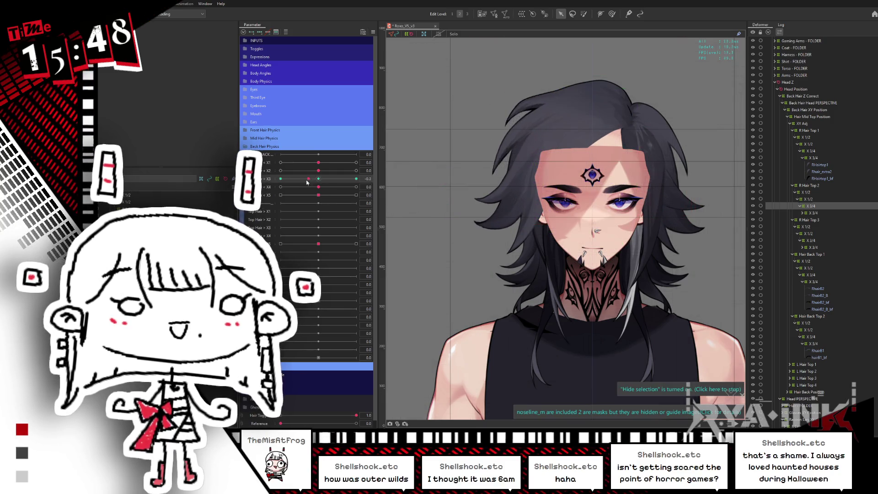
left_click_drag(319, 180, 369, 194)
key("ctrl+h")
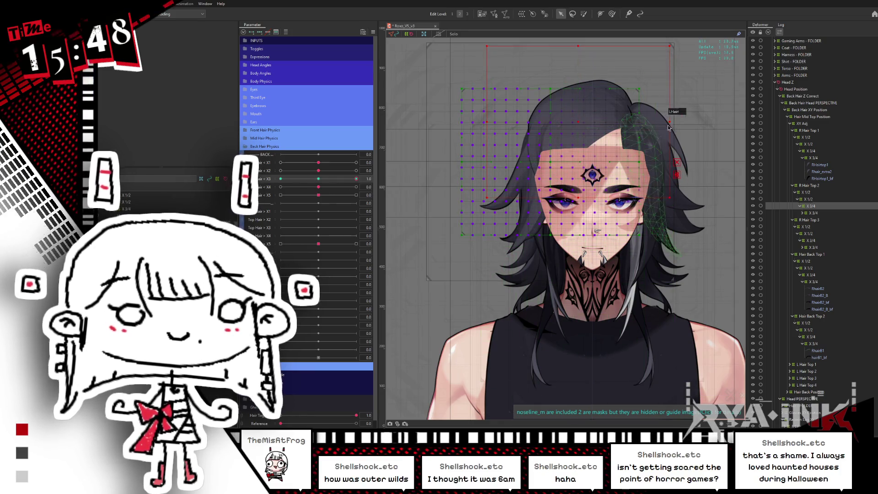
Step: Rotate the grid further counter-clockwise and preview the sway down from the Top Hair X3 maximum
left_click_drag(672, 123, 647, 58)
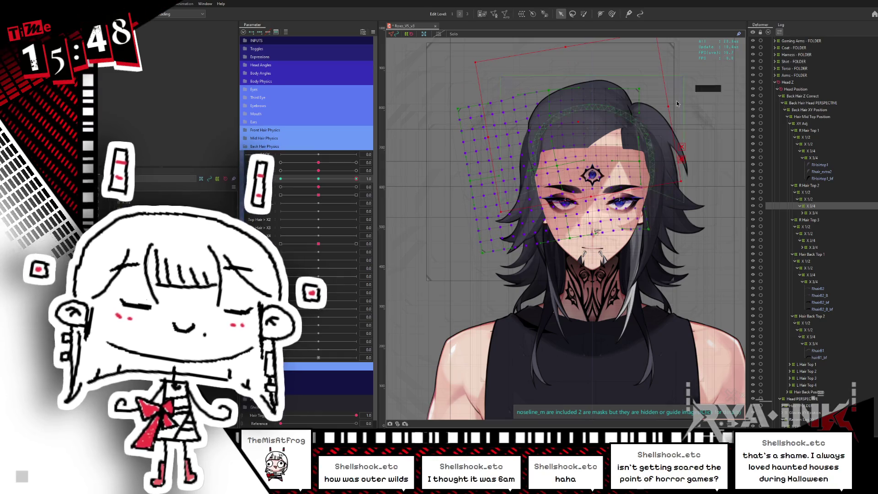
left_click(601, 14)
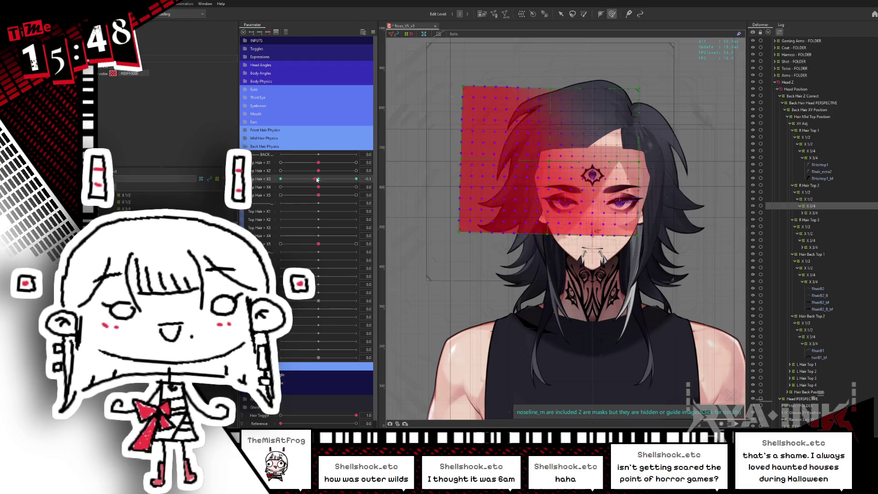
left_click_drag(317, 179, 469, 174)
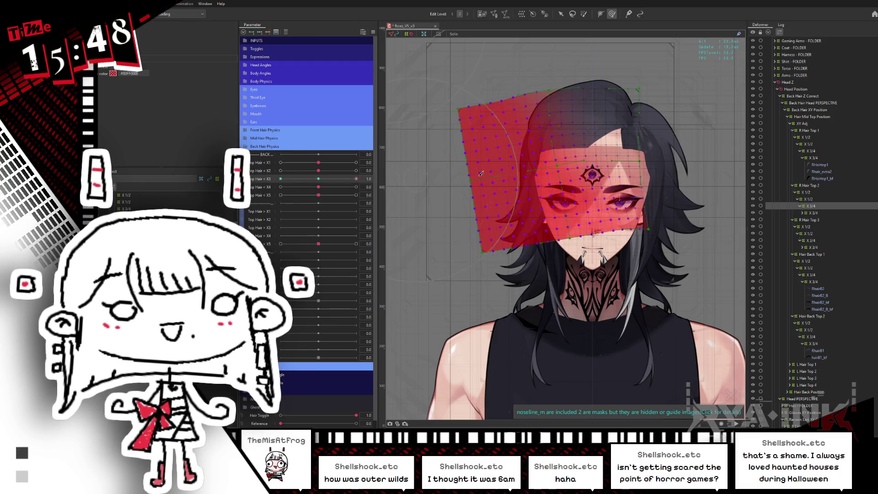
key("ctrl+h")
left_click_drag(358, 187, 347, 187)
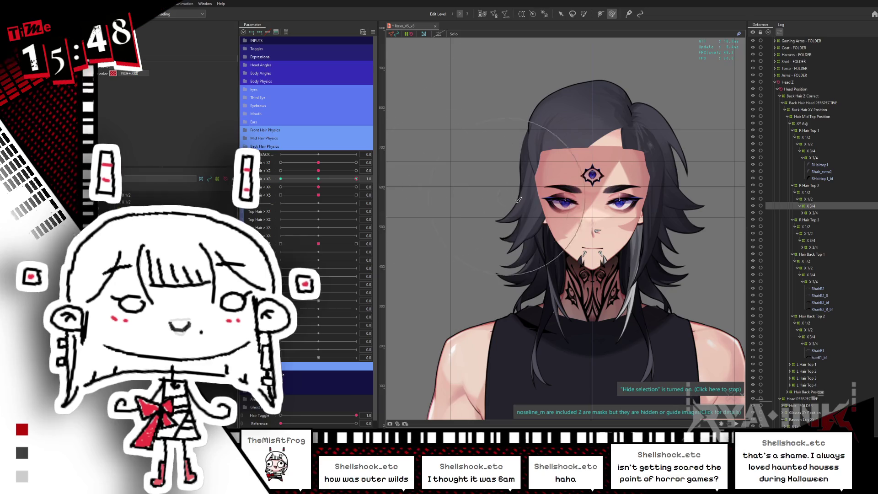
Step: Swing Top Hair X3 back and forth to watch the top hair strands move
mouse_move(356, 179)
left_mouse_down()
mouse_move(324, 169)
mouse_move(354, 163)
left_mouse_up()
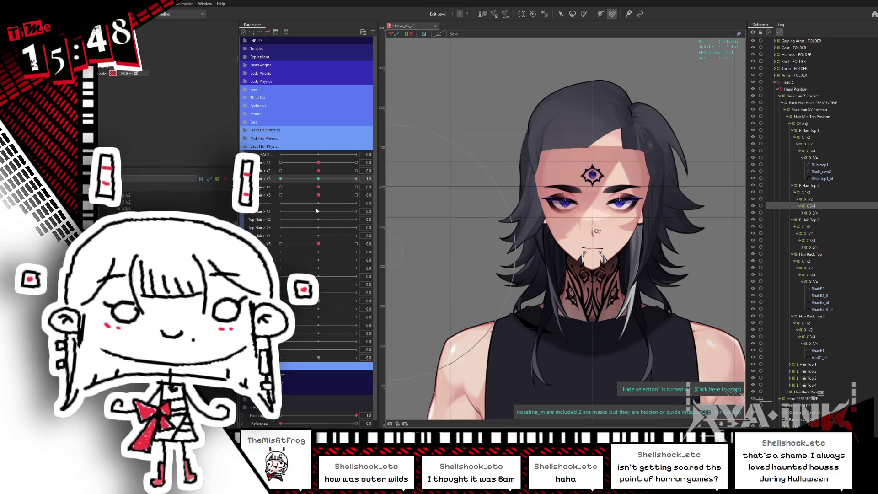
mouse_move(358, 172)
left_mouse_down()
mouse_move(304, 171)
mouse_move(649, 177)
left_mouse_up()
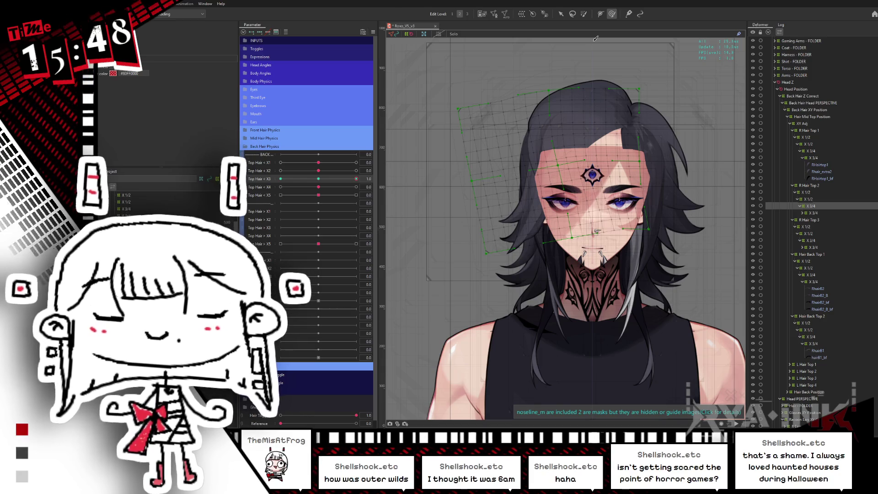
Step: Set Top Hair X3 to 1.0 and check the R Hair Top 1 X 3/4 deformer with the overlay hidden
left_click(325, 178)
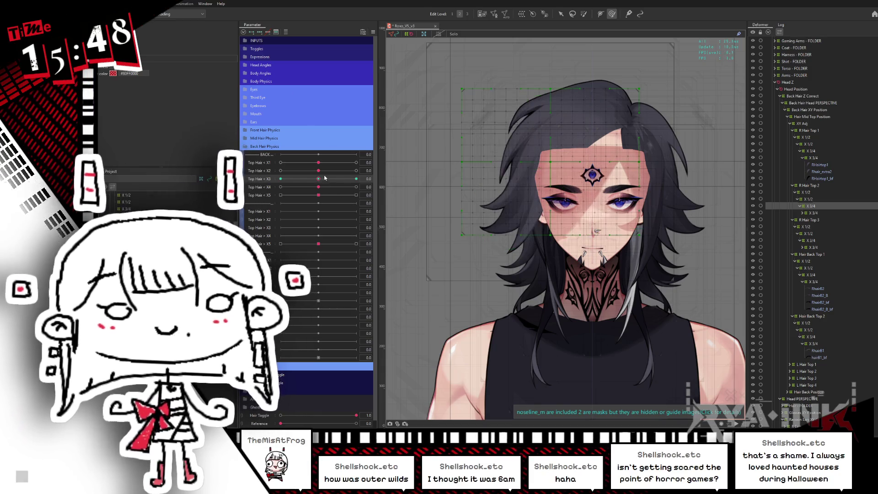
left_click_drag(330, 180, 352, 187)
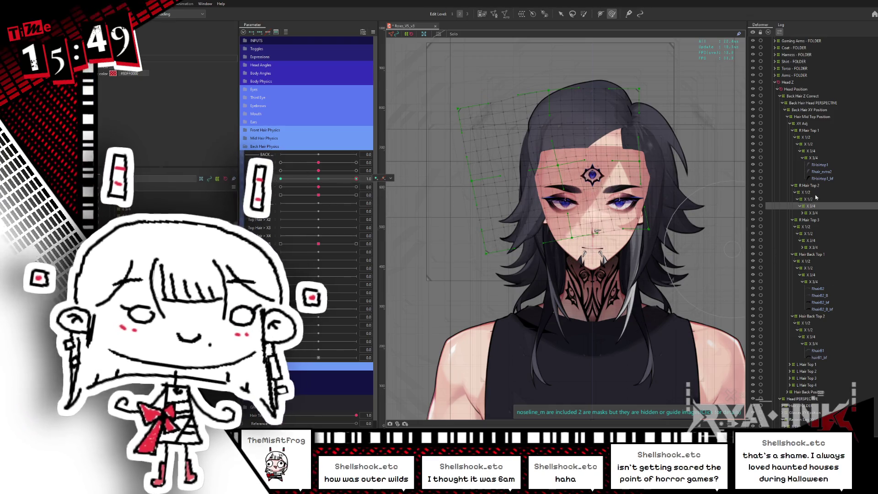
left_click(811, 150)
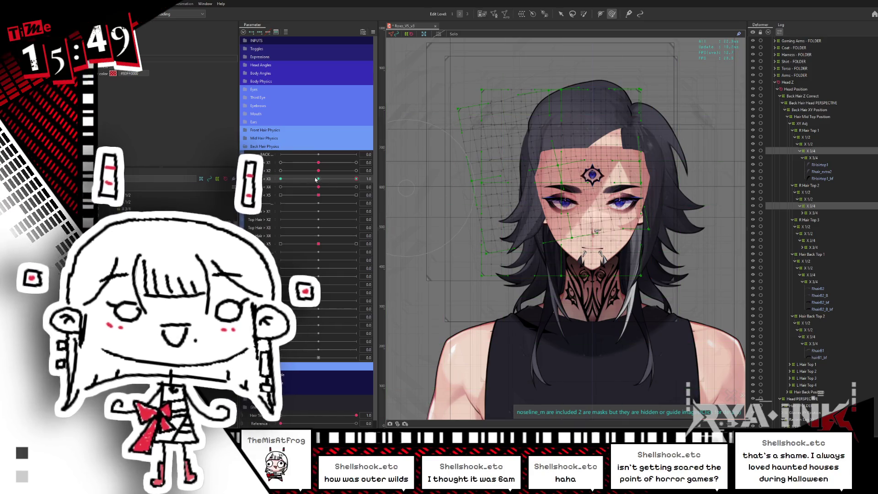
key("ctrl+h")
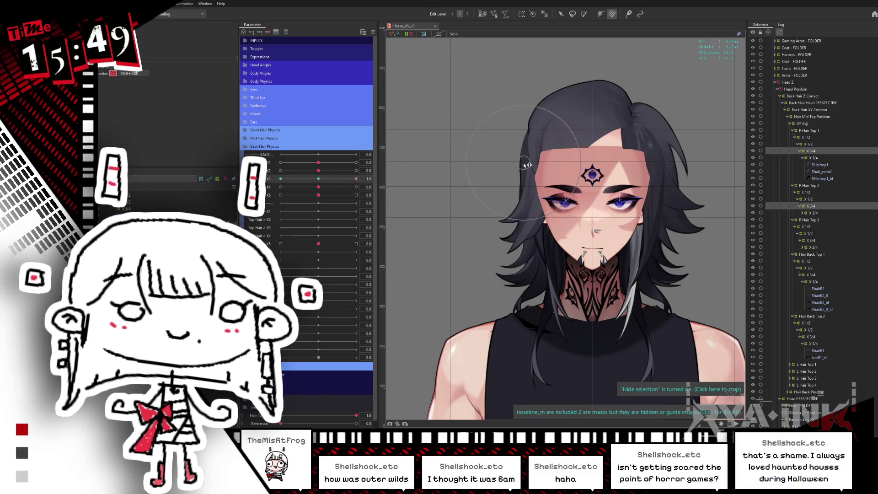
Step: Set Top Hair X3 to -1.0 and select the R Hair Top 3 X 3/4 deformer, overlay hidden
left_click_drag(318, 180, 386, 178)
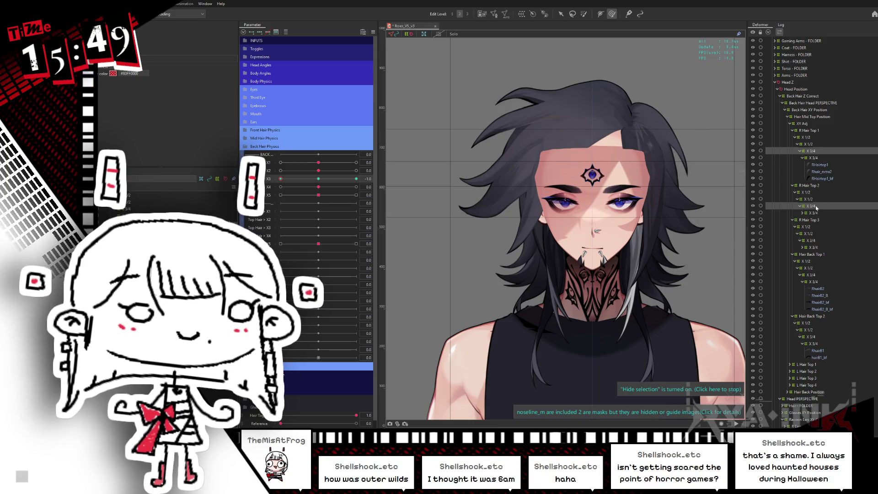
left_click(810, 240)
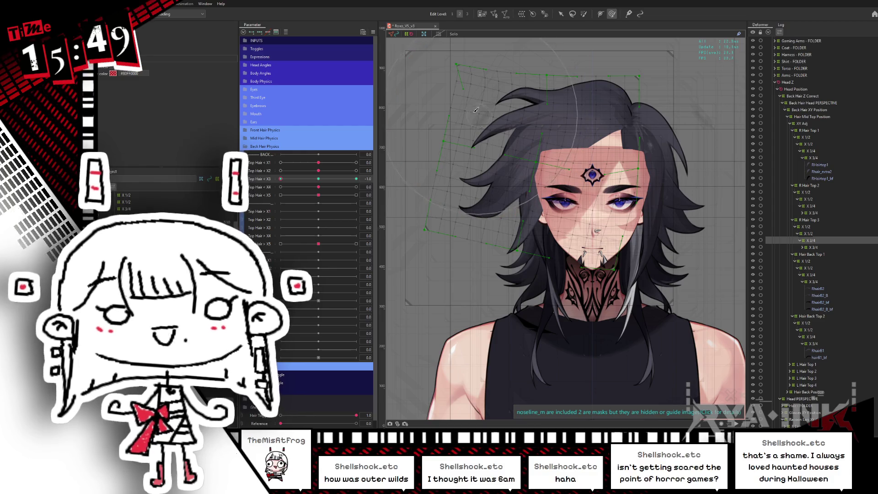
left_click_drag(476, 110, 503, 151)
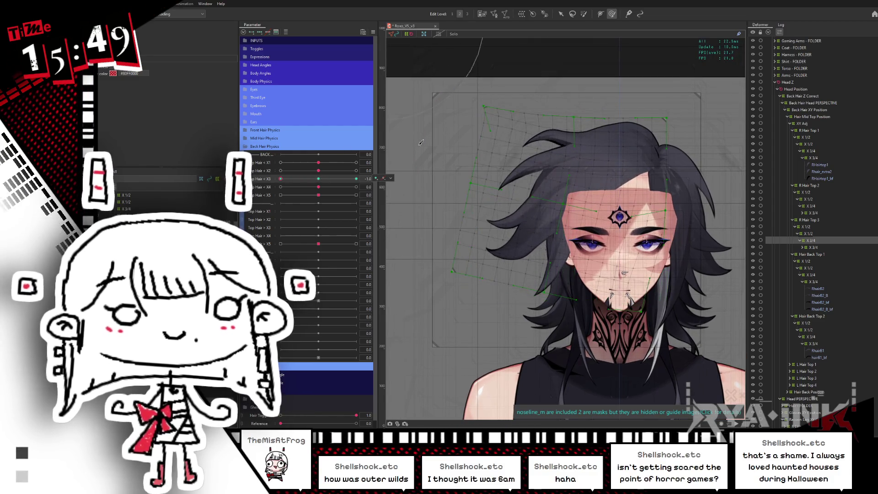
key("ctrl+h")
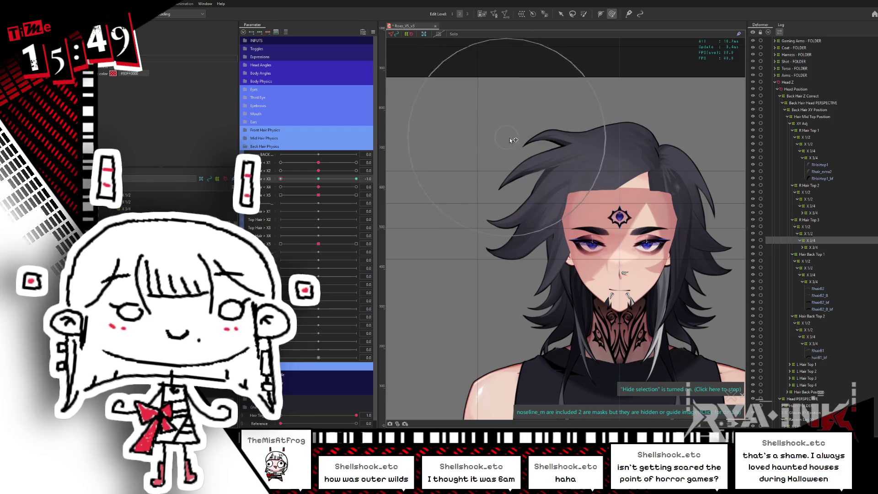